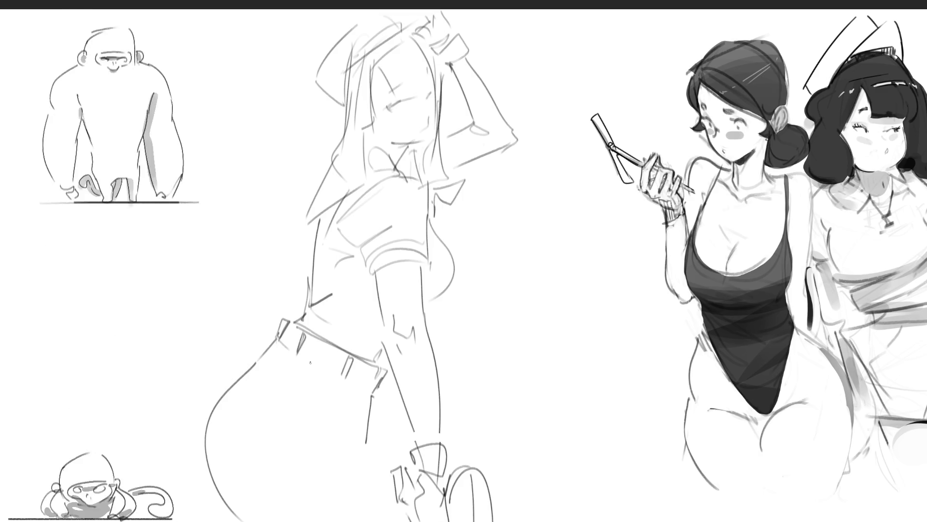
# Draw a fold line on the middle figure's trousers and a curved stroke on its face
pyautogui.moveTo(312, 371); pyautogui.dragTo(293, 409)
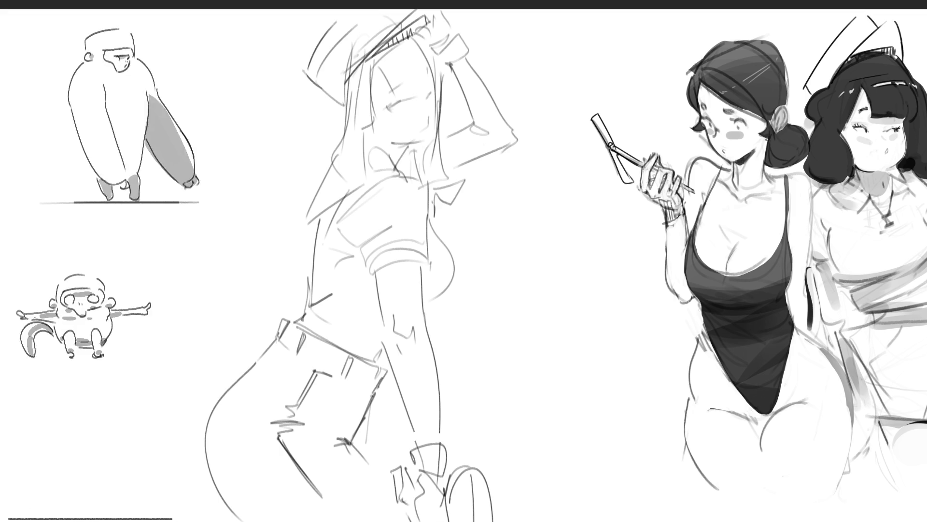
pyautogui.moveTo(375, 61); pyautogui.dragTo(392, 93)
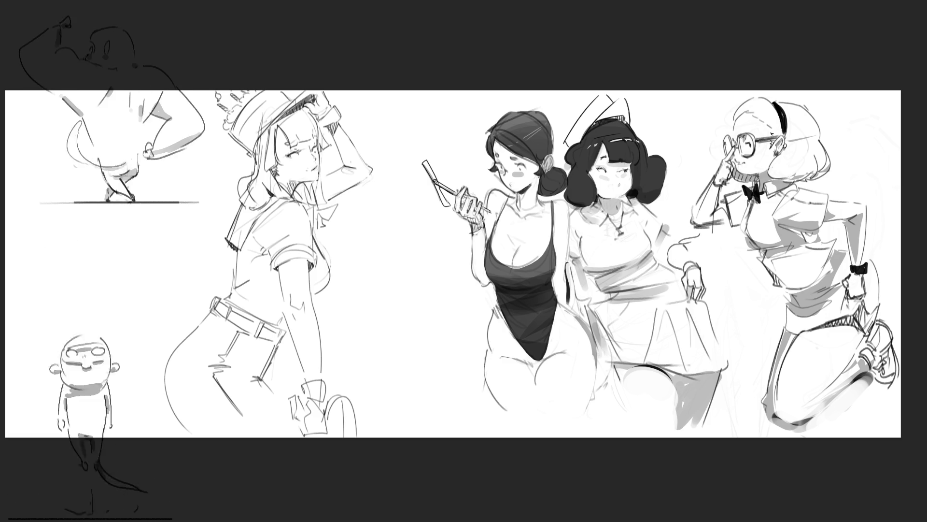
# Move the capped woman sketch to the right, nearer the pair of girls
pyautogui.moveTo(257, 333)
pyautogui.mouseDown()
pyautogui.moveTo(337, 333)
pyautogui.moveTo(312, 332)
pyautogui.mouseUp()
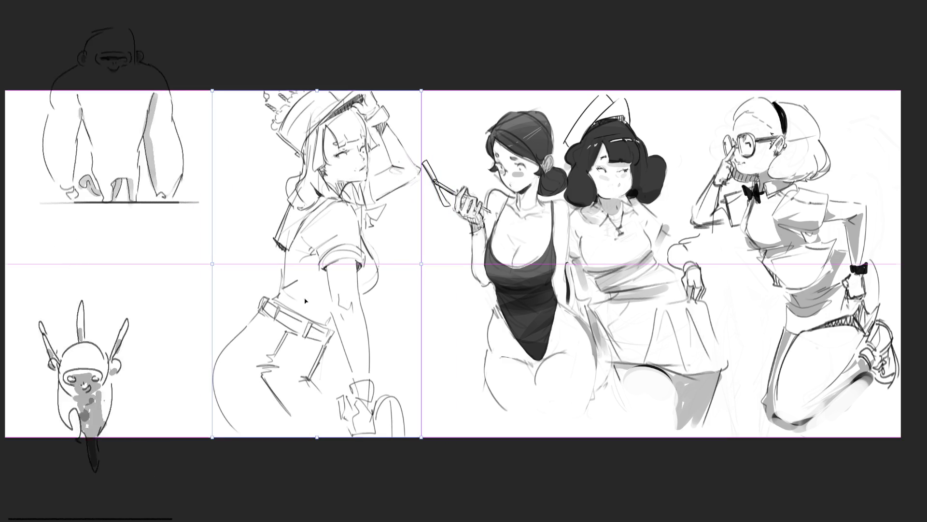
# Apply the capped woman's new position and begin a puff stroke beside her hips
pyautogui.press('Return')
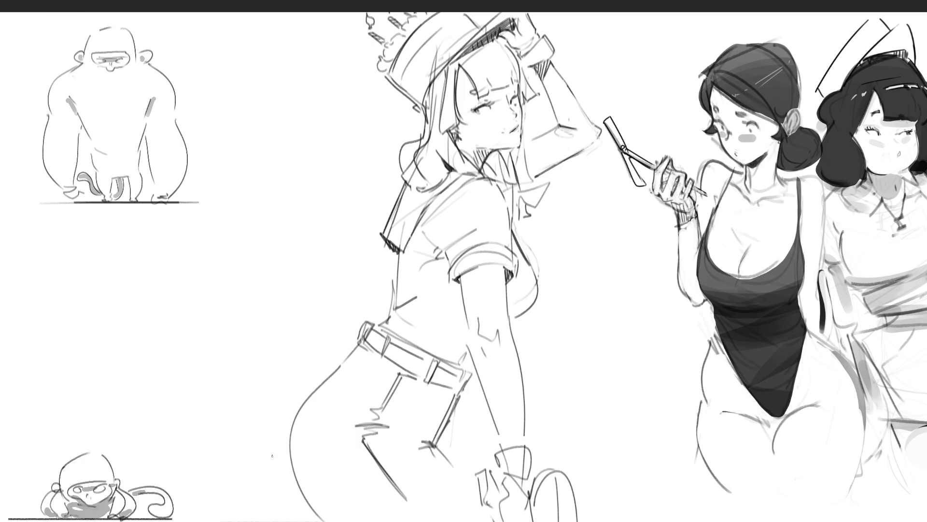
pyautogui.moveTo(227, 430); pyautogui.dragTo(214, 468)
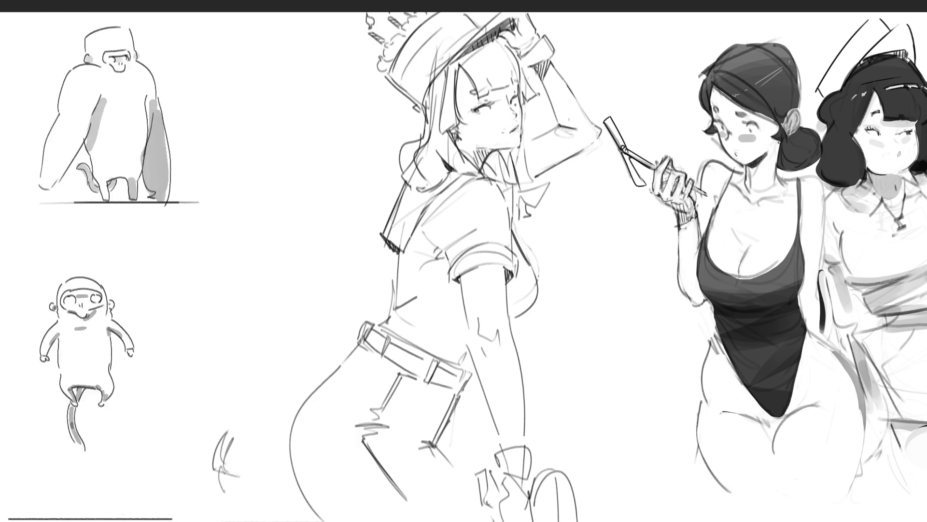
# Add another puff stroke by the capped woman's leg, then mirror the canvas horizontally
pyautogui.moveTo(222, 486)
pyautogui.mouseDown()
pyautogui.moveTo(235, 476)
pyautogui.moveTo(240, 486)
pyautogui.mouseUp()
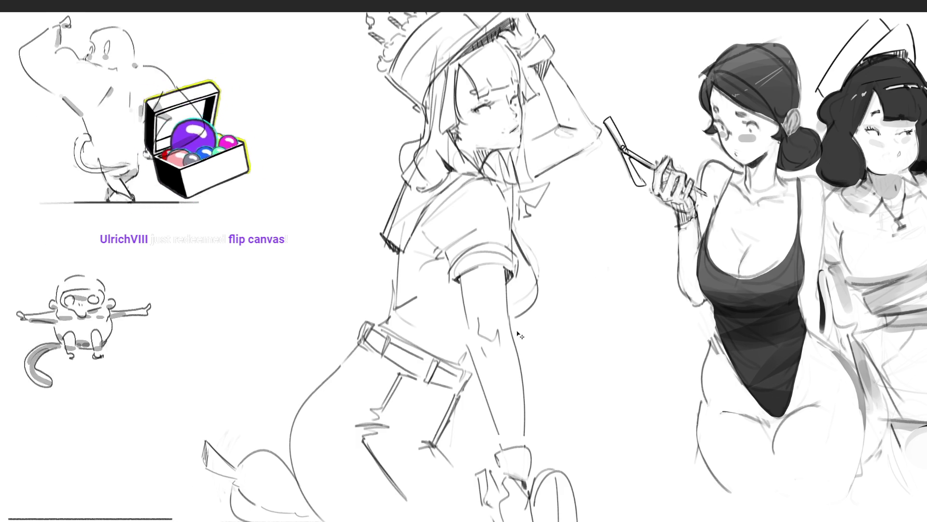
pyautogui.press('h')
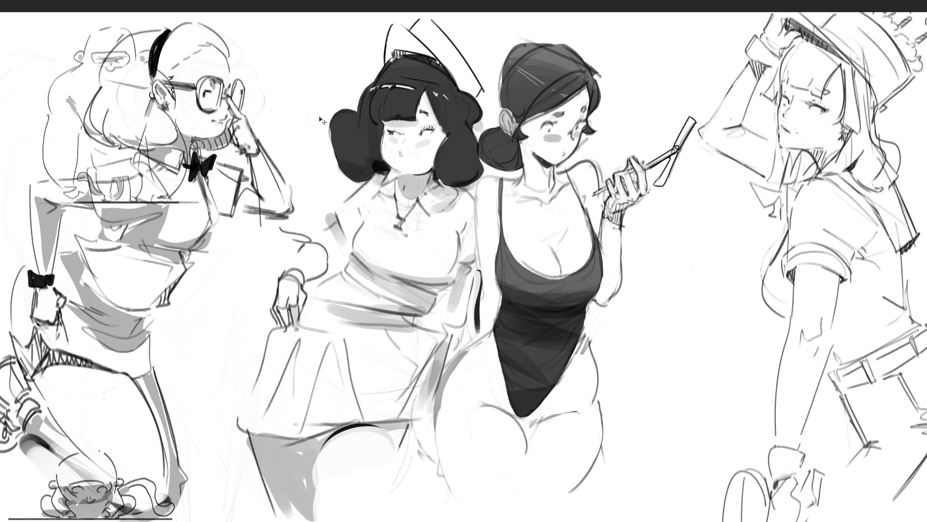
# Free-transform the girls' layer, skewing it slightly left and up
pyautogui.hotkey('ctrl', 't')
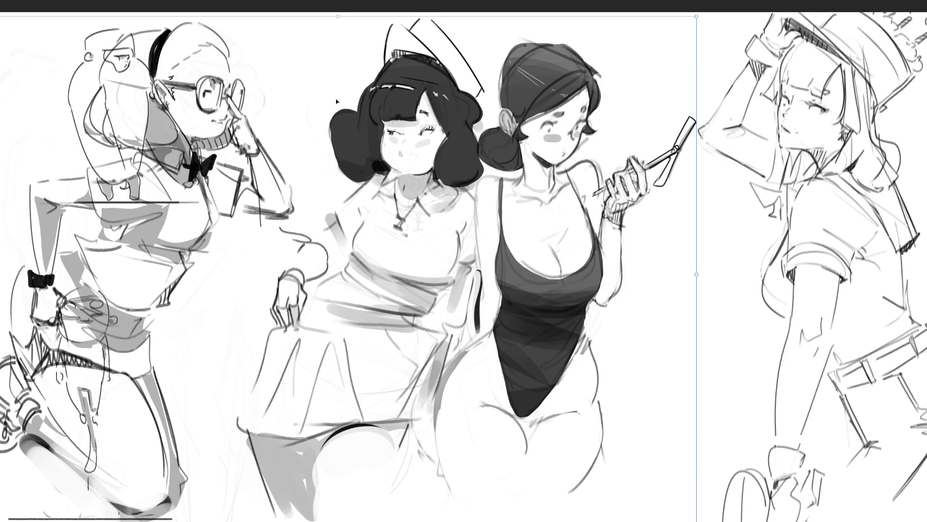
pyautogui.moveTo(345, 18); pyautogui.dragTo(316, 13)
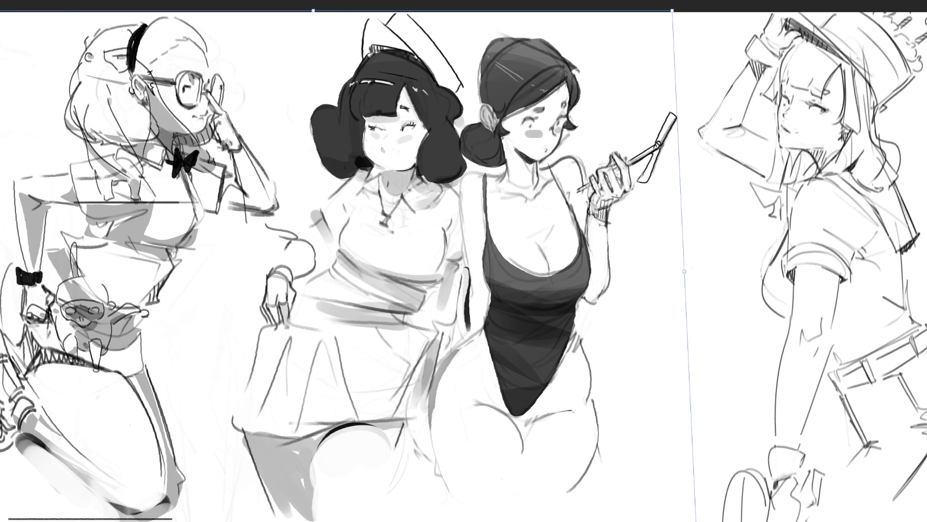
pyautogui.press('Return')
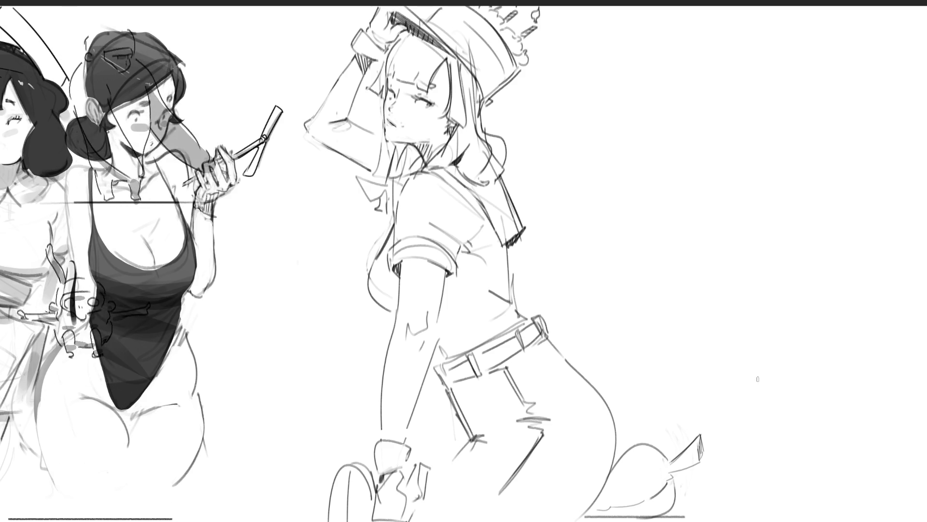
# Hand-letter the word 'Fart' beside the puff behind the capped woman
pyautogui.moveTo(716, 441); pyautogui.dragTo(738, 419)
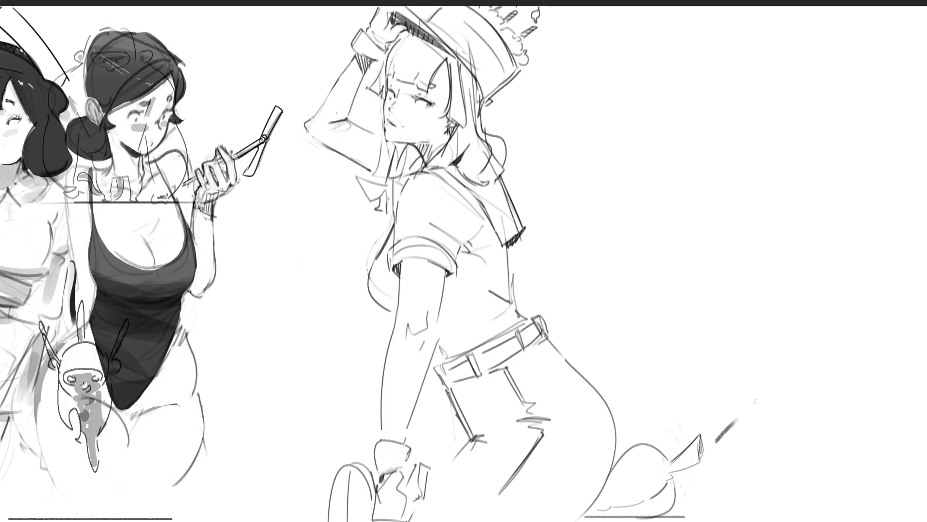
pyautogui.moveTo(739, 383)
pyautogui.mouseDown()
pyautogui.moveTo(747, 425)
pyautogui.moveTo(749, 374)
pyautogui.moveTo(775, 409)
pyautogui.mouseUp()
pyautogui.moveTo(790, 358); pyautogui.dragTo(793, 394)
pyautogui.moveTo(790, 385); pyautogui.dragTo(805, 369)
# Letter 'Noise' below 'Fart', followed by three exclamation marks
pyautogui.moveTo(787, 448)
pyautogui.mouseDown()
pyautogui.moveTo(795, 414)
pyautogui.moveTo(797, 451)
pyautogui.mouseUp()
pyautogui.moveTo(803, 406)
pyautogui.mouseDown()
pyautogui.moveTo(803, 453)
pyautogui.moveTo(812, 433)
pyautogui.mouseUp()
pyautogui.moveTo(819, 428)
pyautogui.mouseDown()
pyautogui.moveTo(821, 447)
pyautogui.moveTo(817, 419)
pyautogui.mouseUp()
pyautogui.moveTo(838, 419)
pyautogui.mouseDown()
pyautogui.moveTo(826, 447)
pyautogui.moveTo(856, 441)
pyautogui.mouseUp()
pyautogui.click(867, 433)
pyautogui.moveTo(868, 379); pyautogui.dragTo(864, 426)
pyautogui.moveTo(874, 372); pyautogui.dragTo(872, 423)
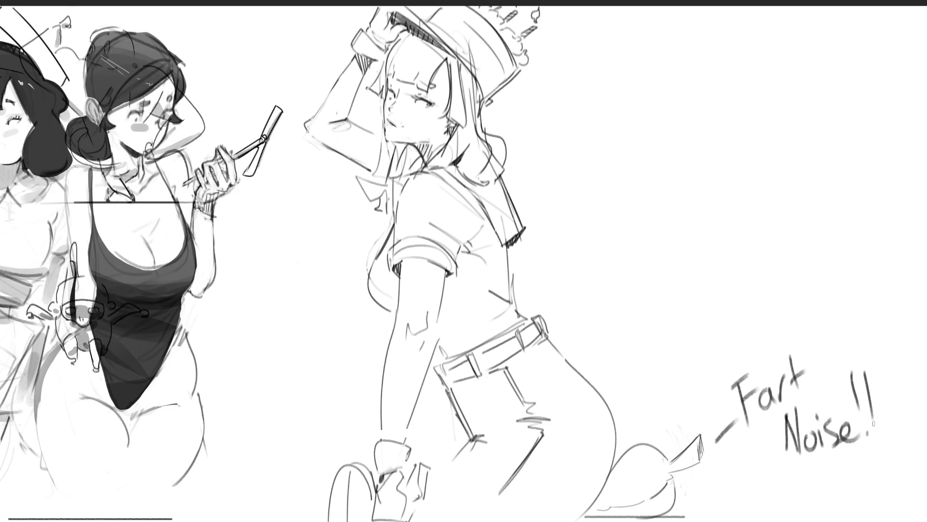
pyautogui.click(875, 427)
pyautogui.moveTo(880, 363); pyautogui.dragTo(888, 412)
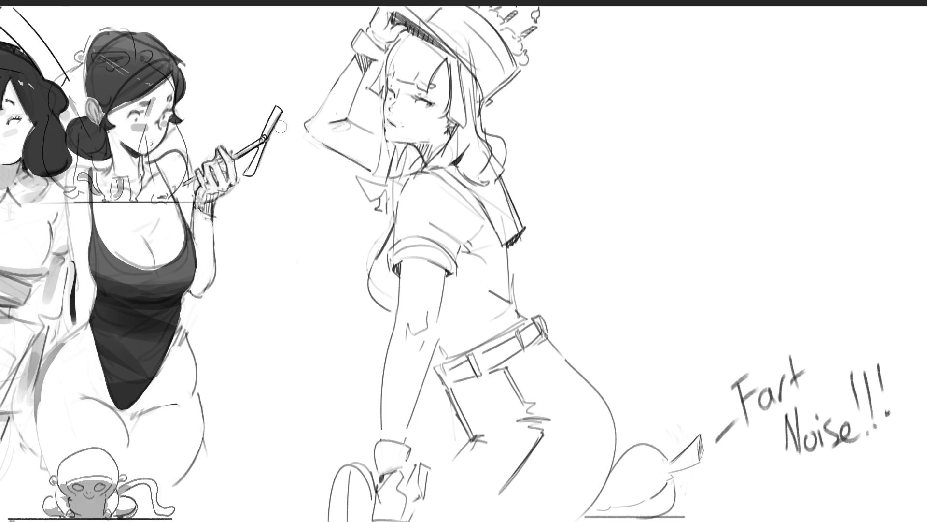
# Lasso the 'Fart Noise!!!' lettering and lift it free for repositioning
pyautogui.moveTo(801, 334)
pyautogui.mouseDown()
pyautogui.moveTo(681, 386)
pyautogui.moveTo(753, 519)
pyautogui.moveTo(788, 243)
pyautogui.mouseUp()
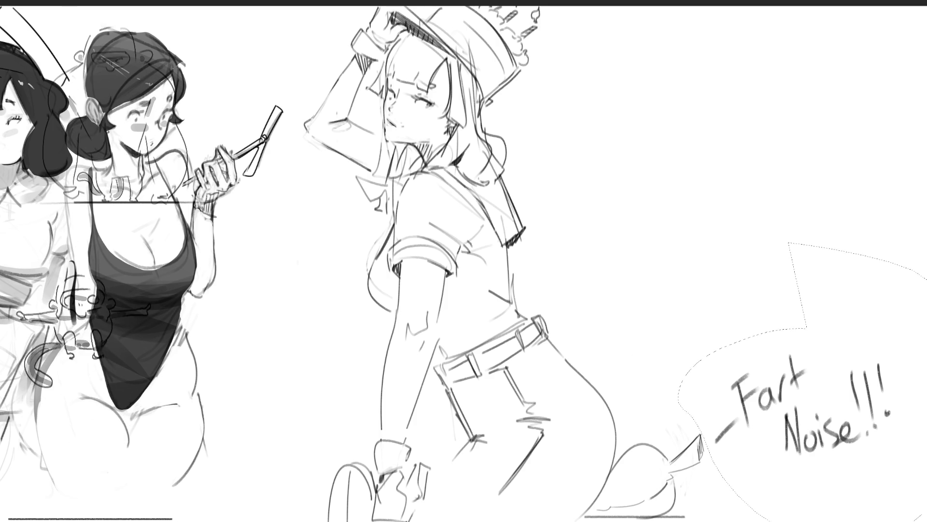
pyautogui.press('Delete')
pyautogui.hotkey('ctrl', 'd')
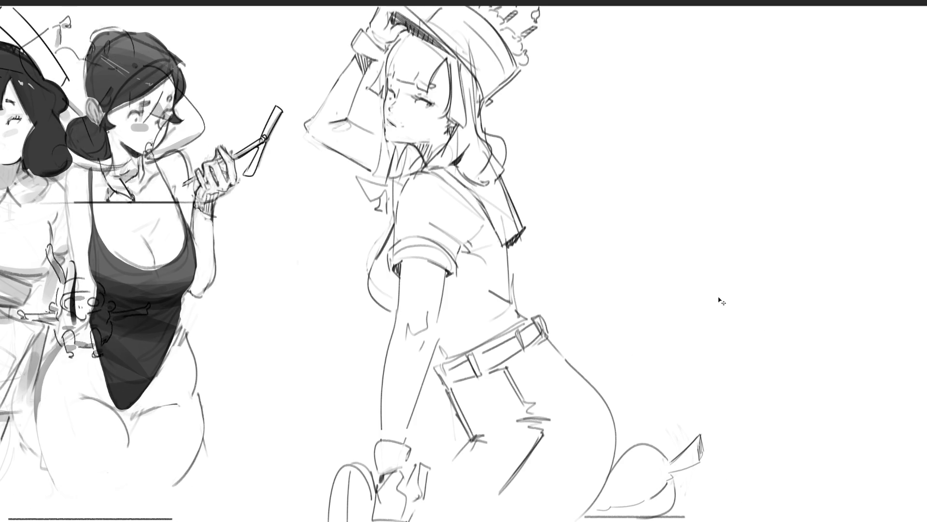
pyautogui.hotkey('ctrl', 'z')
pyautogui.hotkey('ctrl', 't')
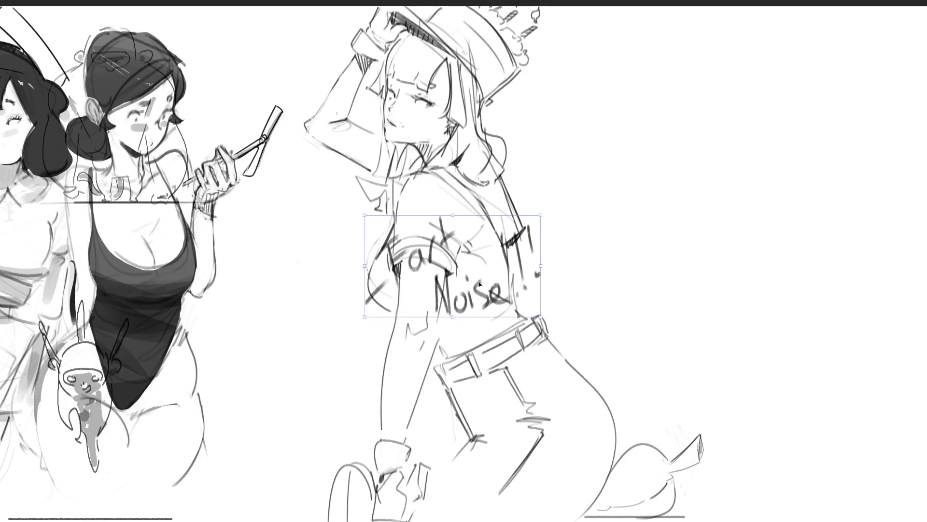
# Move the 'Fart Noise!!!' lettering to the lower right, beside the puff at her hips
pyautogui.moveTo(475, 296)
pyautogui.mouseDown()
pyautogui.moveTo(857, 435)
pyautogui.moveTo(821, 432)
pyautogui.mouseUp()
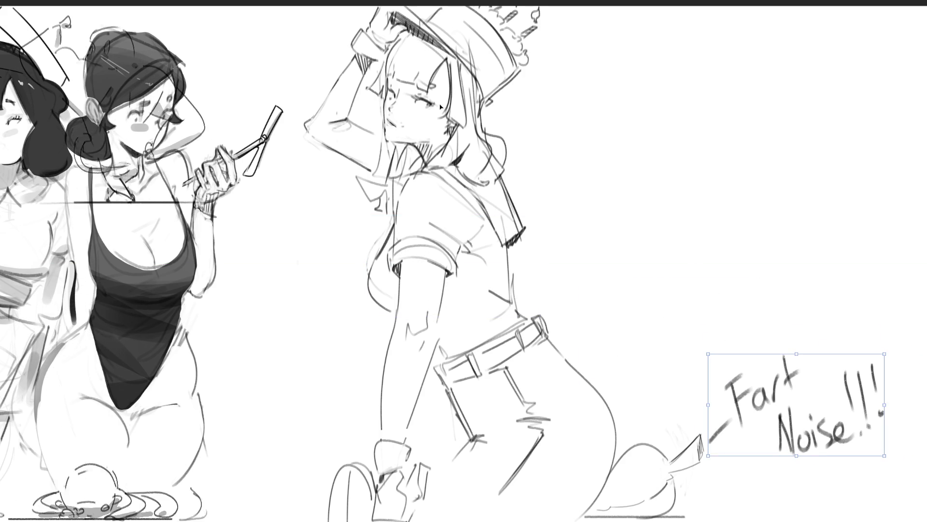
pyautogui.press('Return')
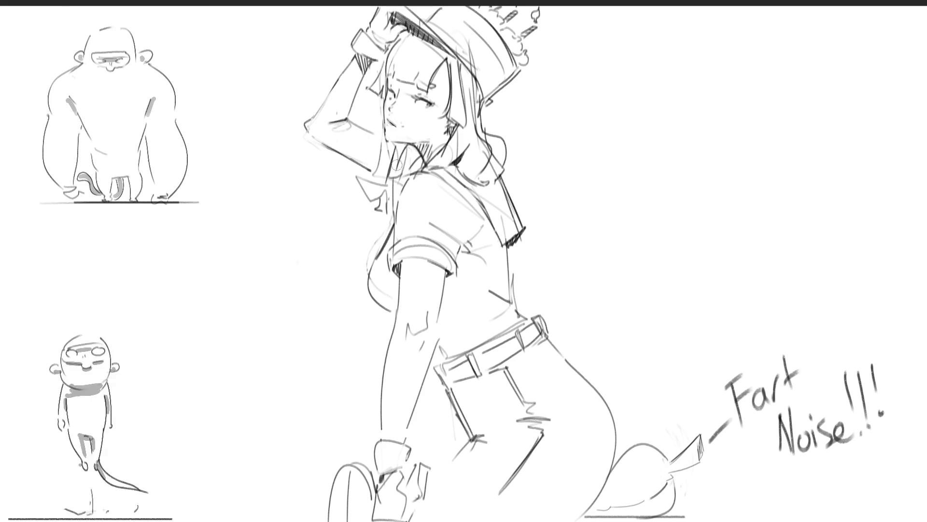
# Sketch a bow-tie shape at the capped woman's shirt collar
pyautogui.moveTo(353, 178)
pyautogui.mouseDown()
pyautogui.moveTo(362, 199)
pyautogui.moveTo(395, 186)
pyautogui.moveTo(370, 197)
pyautogui.moveTo(382, 223)
pyautogui.moveTo(387, 218)
pyautogui.mouseUp()
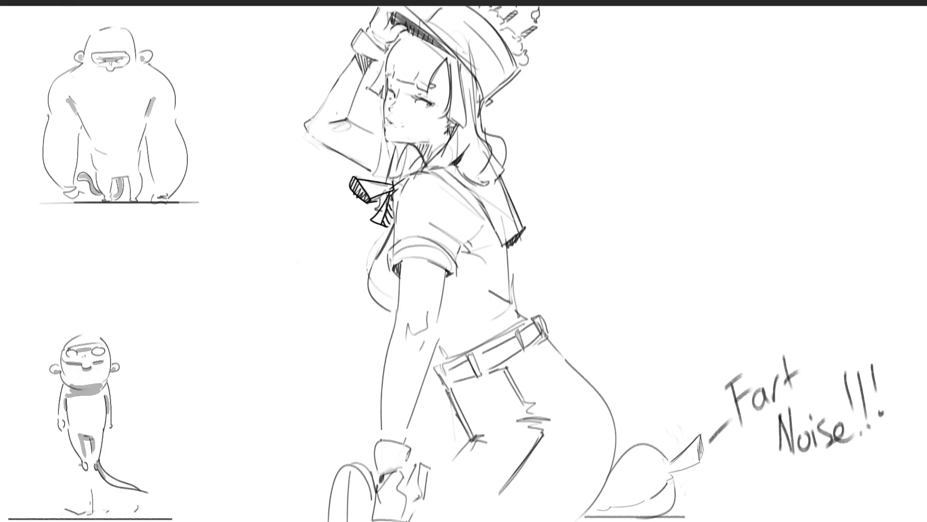
# Try triangular, smiling and curled mouths on the capped woman, keeping slightly parted lips
pyautogui.moveTo(389, 119); pyautogui.dragTo(394, 131)
pyautogui.hotkey('ctrl', 'z')
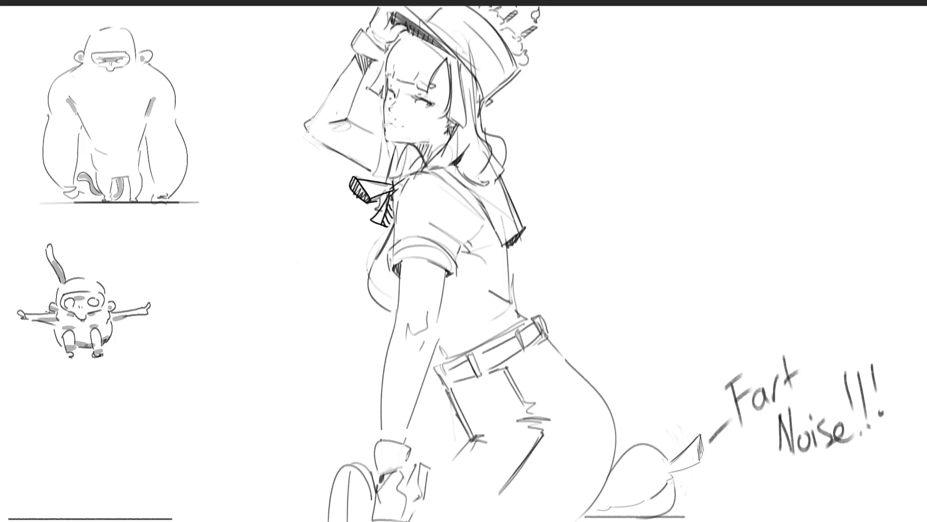
pyautogui.moveTo(392, 120)
pyautogui.mouseDown()
pyautogui.moveTo(418, 110)
pyautogui.moveTo(391, 123)
pyautogui.mouseUp()
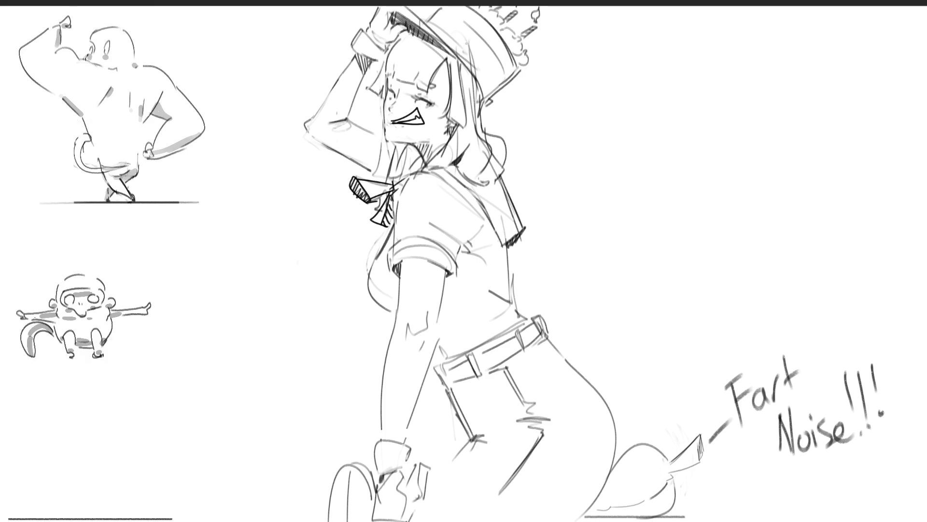
pyautogui.hotkey('ctrl', 'z')
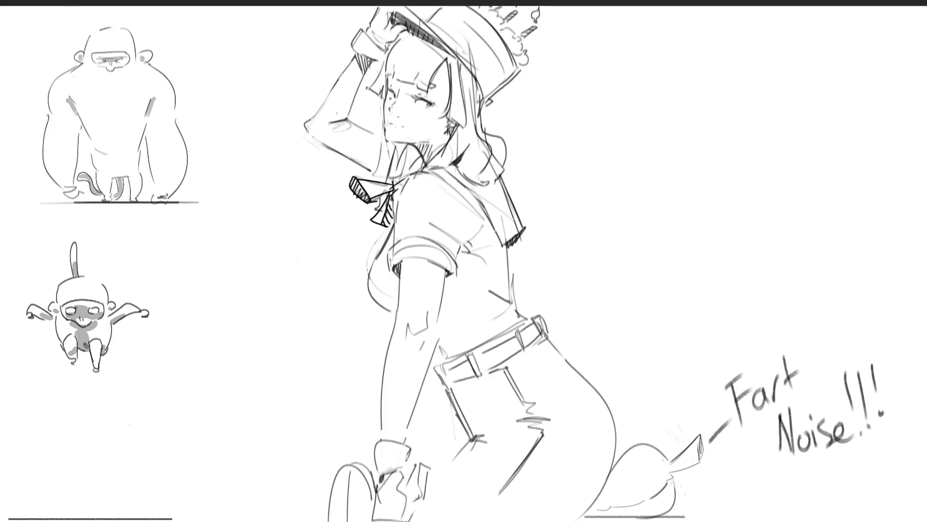
pyautogui.hotkey('ctrl', 'z')
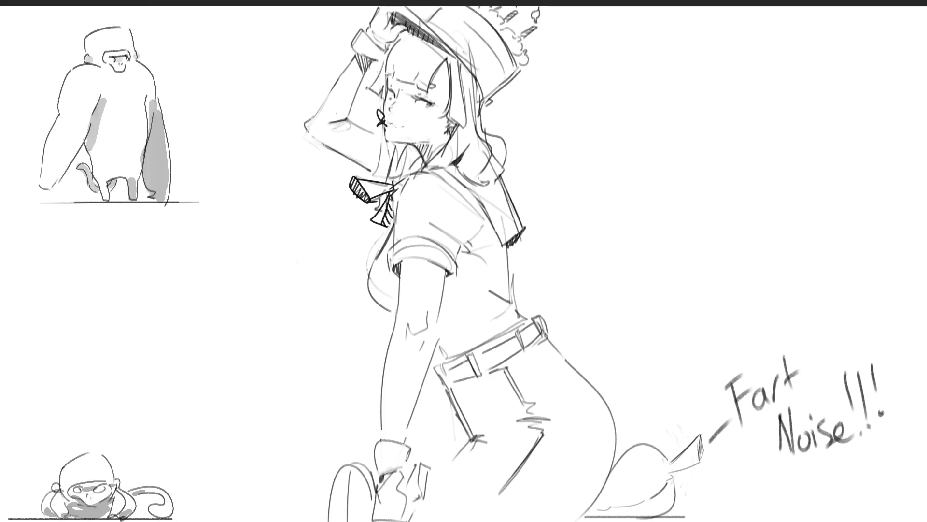
pyautogui.moveTo(378, 106); pyautogui.dragTo(384, 122)
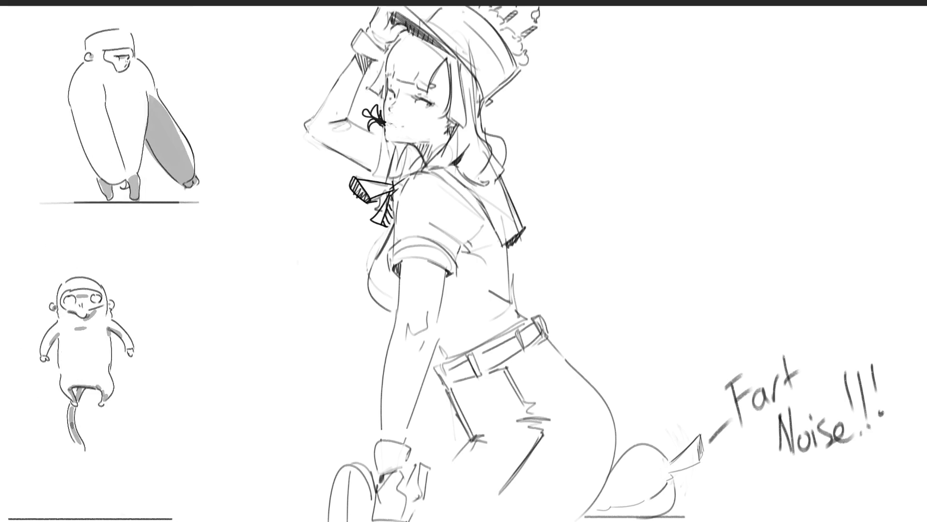
pyautogui.hotkey('ctrl', 'z')
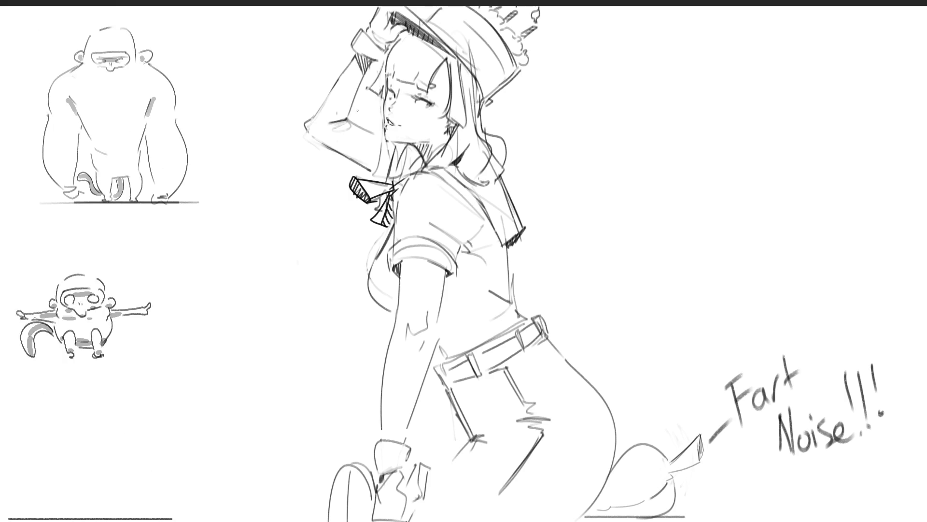
# Hand-letter a small 'Fart Noise!!!' caption beside the capped woman's raised arm
pyautogui.moveTo(310, 92); pyautogui.dragTo(318, 95)
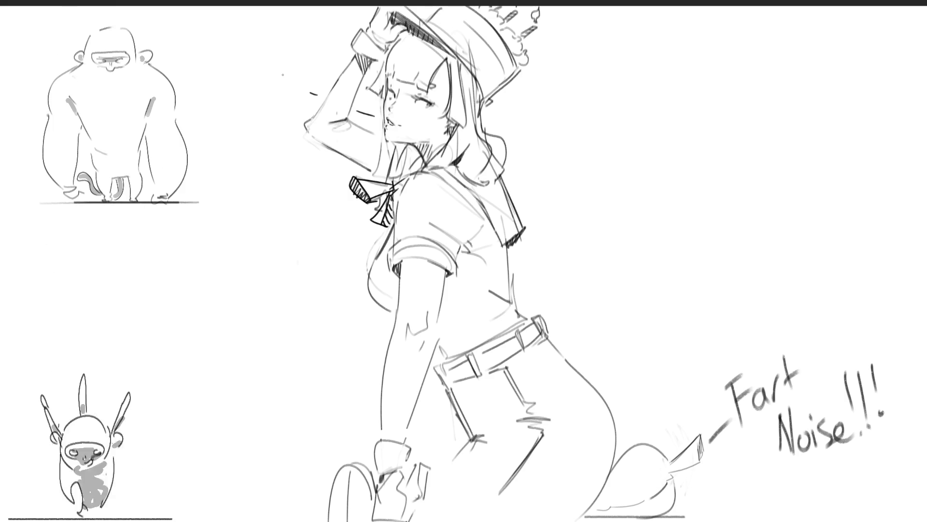
pyautogui.moveTo(284, 79)
pyautogui.mouseDown()
pyautogui.moveTo(302, 74)
pyautogui.moveTo(305, 83)
pyautogui.mouseUp()
pyautogui.moveTo(302, 74); pyautogui.dragTo(309, 72)
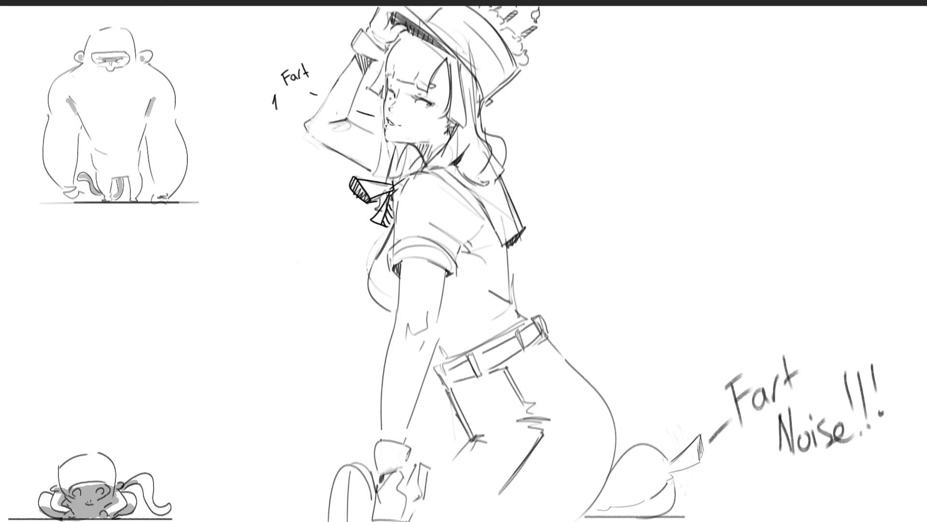
pyautogui.moveTo(281, 102); pyautogui.dragTo(311, 105)
# Letter a small 'Fart Noise...' caption with a pointer line near the hip
pyautogui.moveTo(613, 358); pyautogui.dragTo(622, 377)
pyautogui.moveTo(619, 368); pyautogui.dragTo(628, 363)
pyautogui.moveTo(634, 399); pyautogui.dragTo(628, 423)
pyautogui.moveTo(637, 362)
pyautogui.mouseDown()
pyautogui.moveTo(637, 373)
pyautogui.moveTo(648, 361)
pyautogui.mouseUp()
pyautogui.moveTo(651, 347)
pyautogui.mouseDown()
pyautogui.moveTo(652, 388)
pyautogui.moveTo(662, 394)
pyautogui.mouseUp()
pyautogui.moveTo(669, 389); pyautogui.dragTo(679, 382)
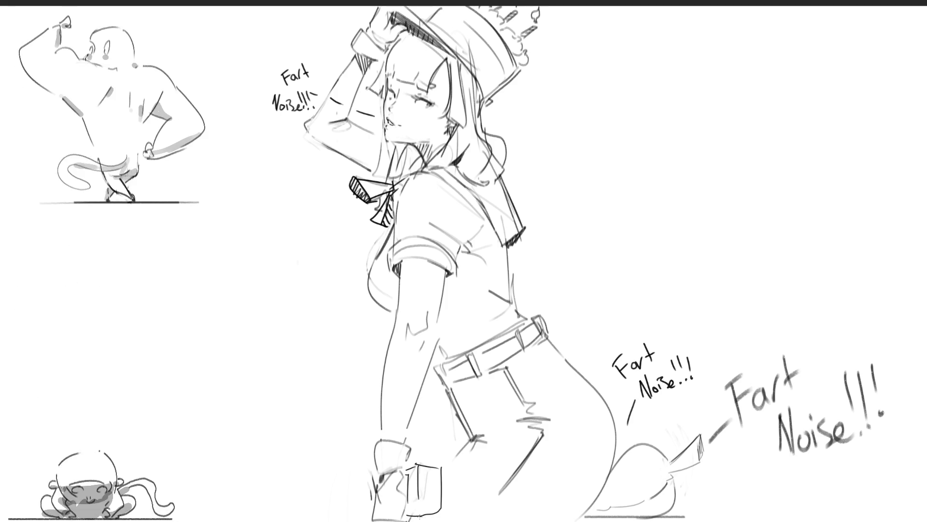
# Draw a small boxy object with an angular shape and dots beside the boot
pyautogui.moveTo(420, 465); pyautogui.dragTo(418, 512)
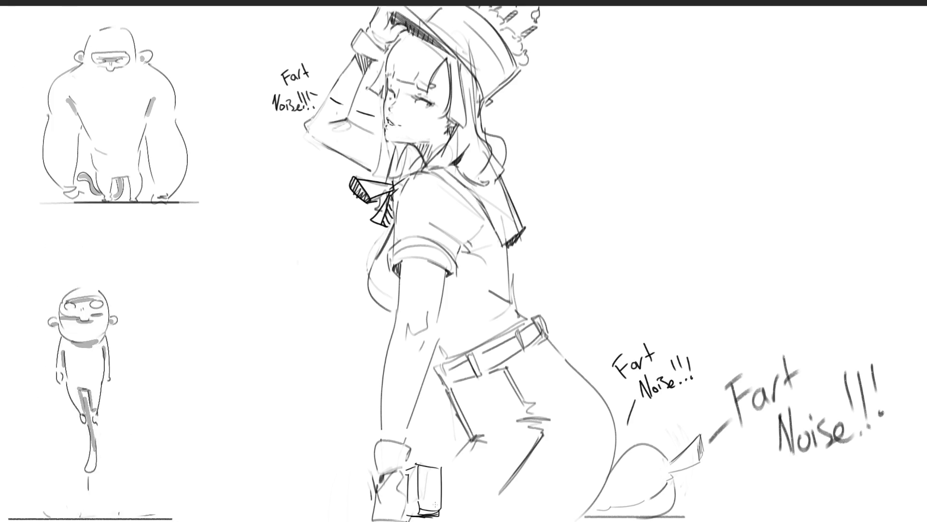
pyautogui.moveTo(371, 475)
pyautogui.mouseDown()
pyautogui.moveTo(339, 504)
pyautogui.moveTo(364, 507)
pyautogui.mouseUp()
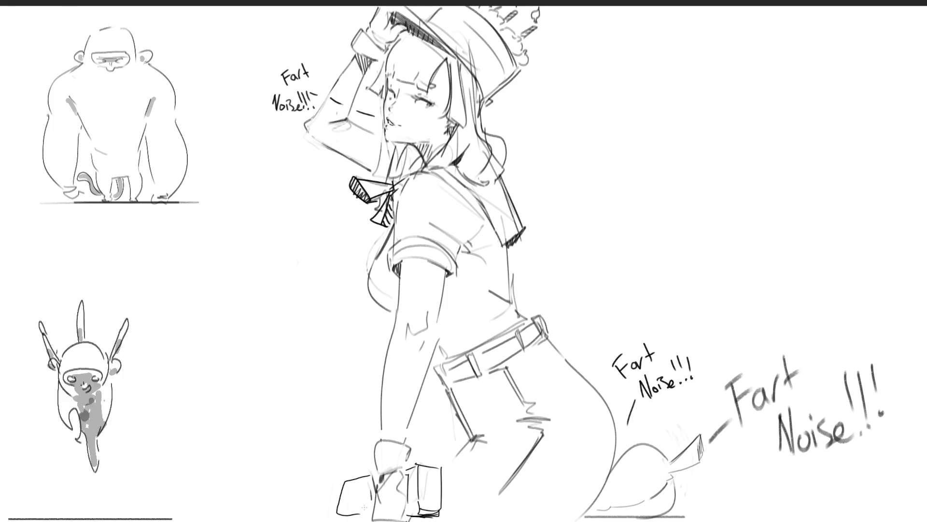
pyautogui.click(345, 489)
pyautogui.click(344, 497)
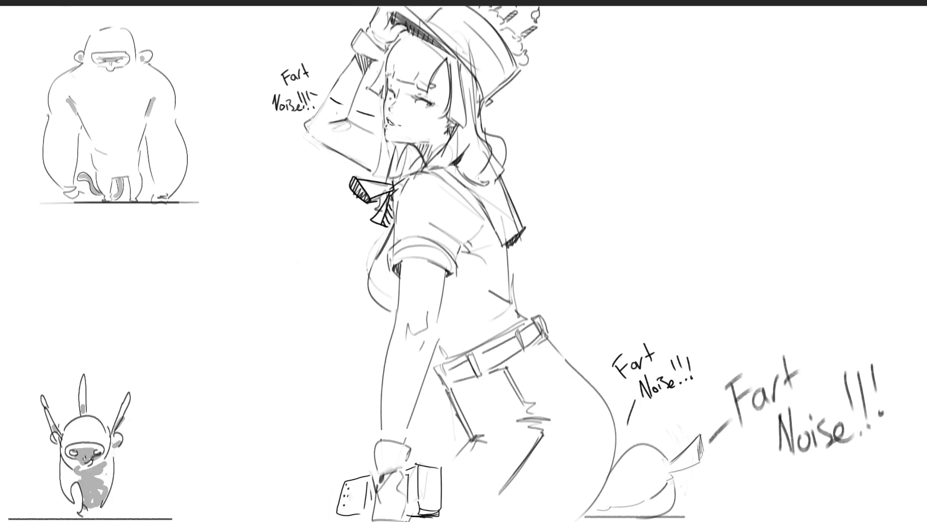
pyautogui.moveTo(360, 495); pyautogui.dragTo(363, 512)
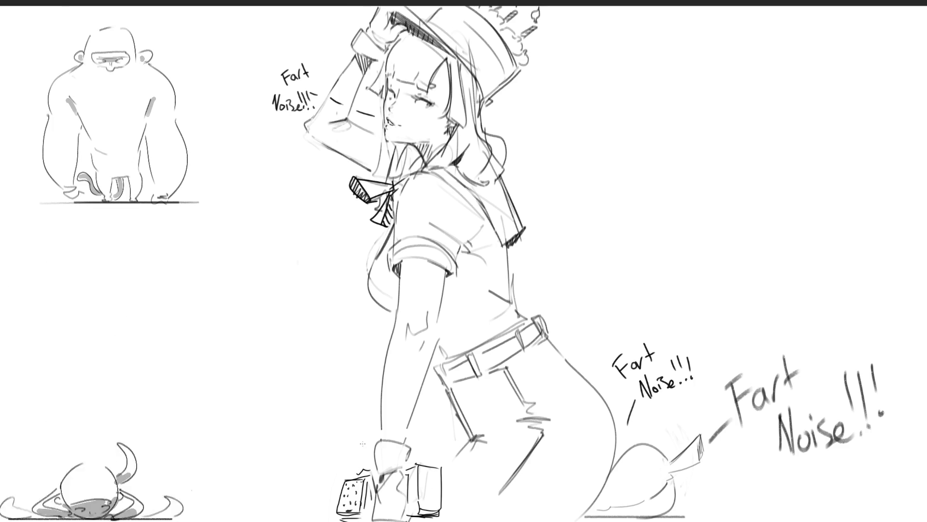
# Add speed lines and zigzag marks, then hand-letter 'Fart Nois!!!' above the box
pyautogui.moveTo(306, 491); pyautogui.dragTo(338, 488)
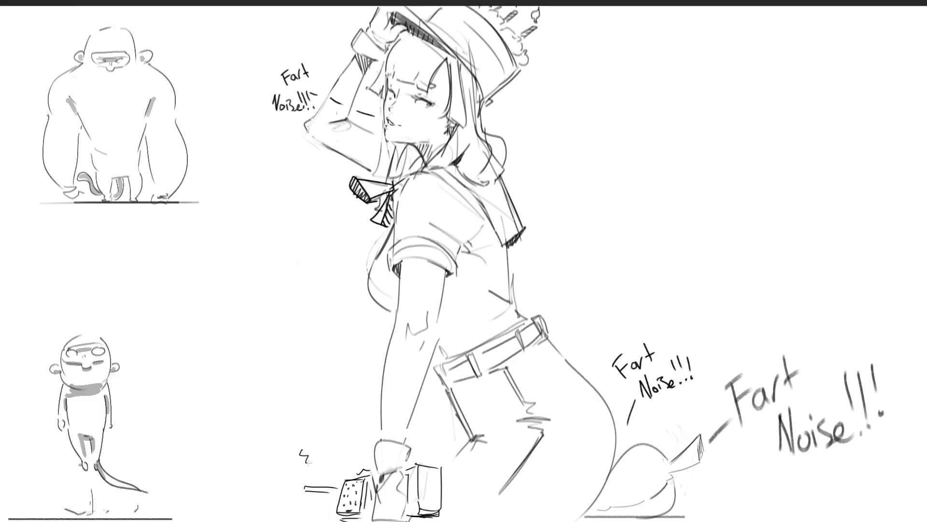
pyautogui.moveTo(319, 443)
pyautogui.mouseDown()
pyautogui.moveTo(322, 462)
pyautogui.moveTo(344, 457)
pyautogui.mouseUp()
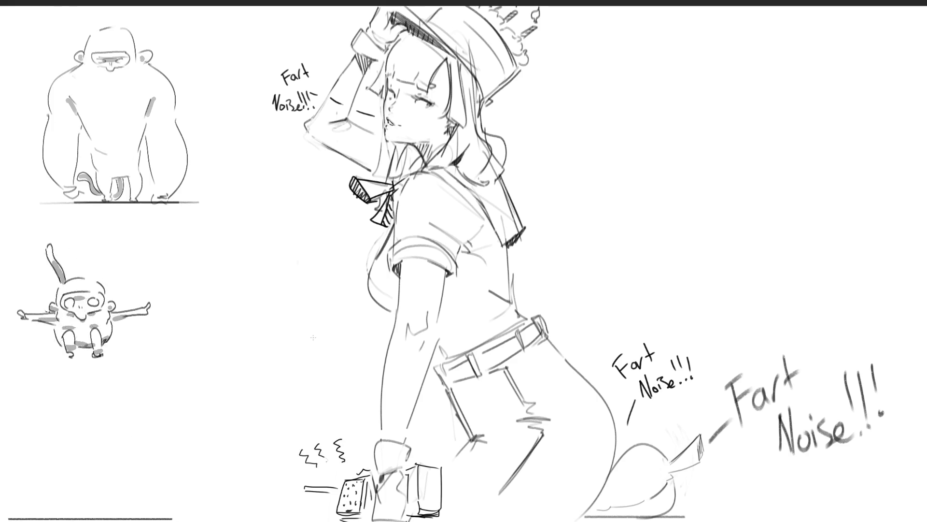
pyautogui.moveTo(271, 411); pyautogui.dragTo(271, 430)
pyautogui.moveTo(271, 413); pyautogui.dragTo(281, 410)
pyautogui.moveTo(289, 415); pyautogui.dragTo(296, 404)
pyautogui.moveTo(300, 397)
pyautogui.mouseDown()
pyautogui.moveTo(302, 413)
pyautogui.moveTo(326, 429)
pyautogui.moveTo(341, 423)
pyautogui.mouseUp()
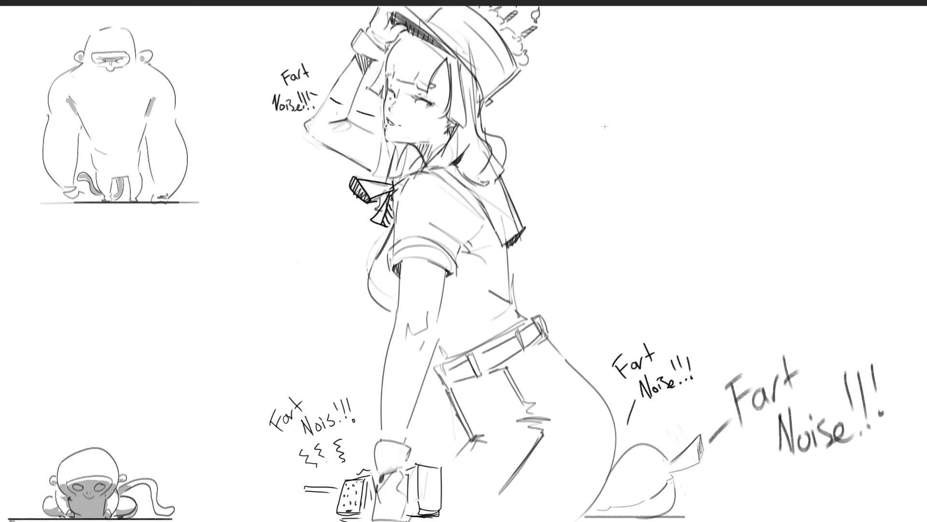
# Sketch a small oval face outline to the right of the capped woman's hat
pyautogui.moveTo(589, 145)
pyautogui.mouseDown()
pyautogui.moveTo(587, 124)
pyautogui.moveTo(611, 103)
pyautogui.mouseUp()
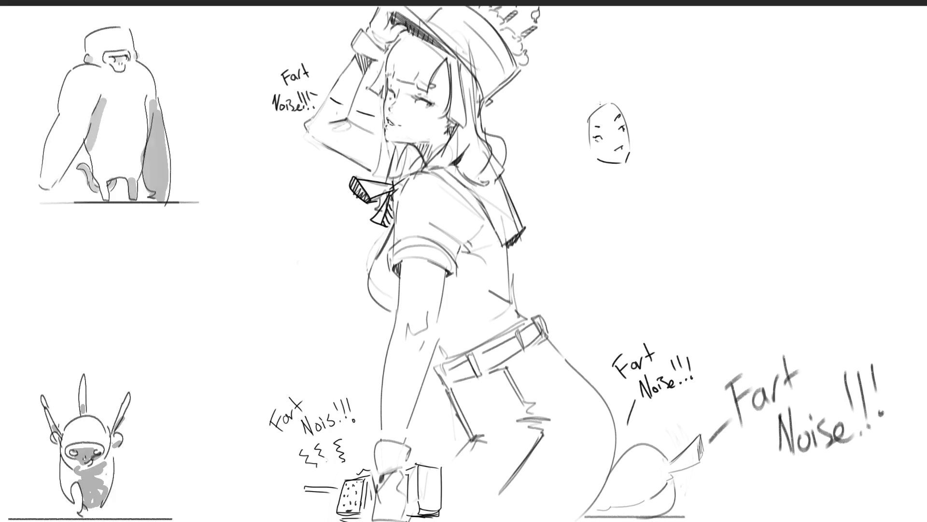
# Draw the neck, chin and cheek lines under the small face sketch
pyautogui.moveTo(576, 144); pyautogui.dragTo(580, 150)
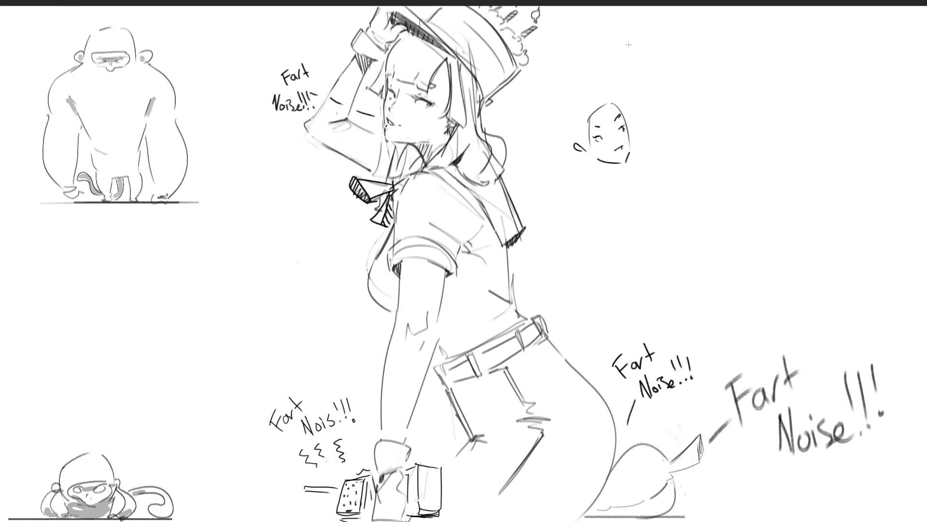
pyautogui.moveTo(599, 156); pyautogui.dragTo(613, 175)
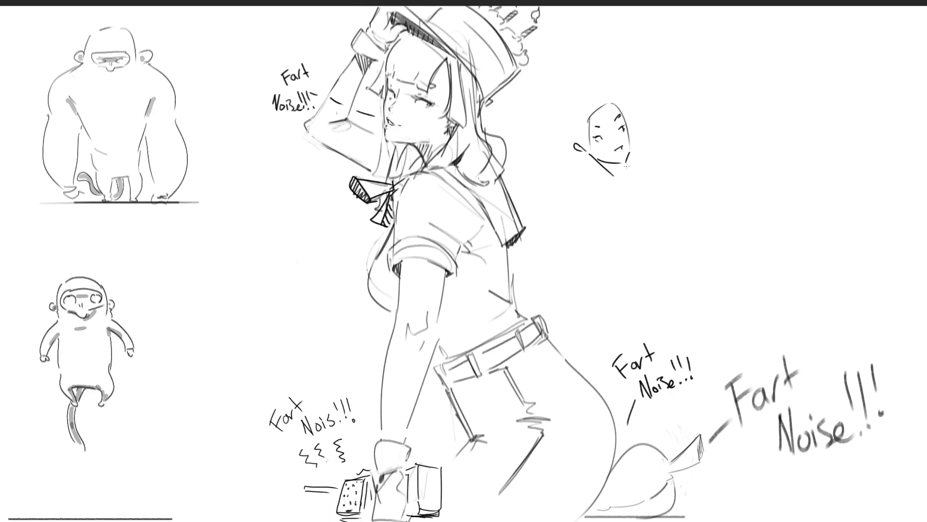
pyautogui.moveTo(604, 163); pyautogui.dragTo(616, 176)
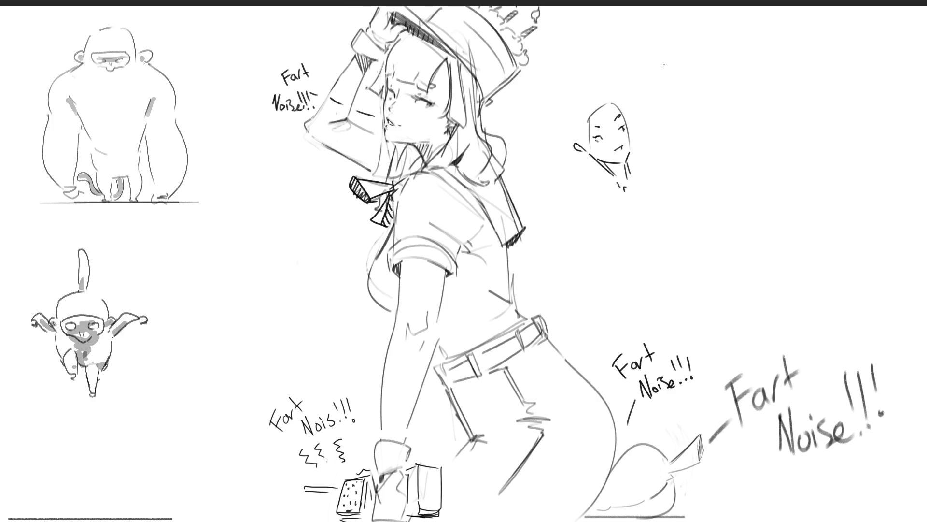
pyautogui.moveTo(637, 162); pyautogui.dragTo(629, 178)
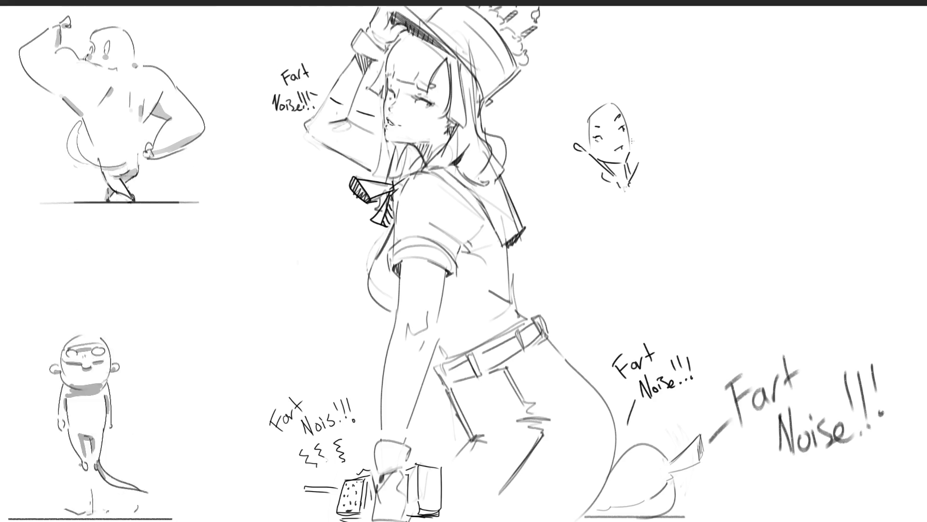
pyautogui.moveTo(638, 141); pyautogui.dragTo(634, 154)
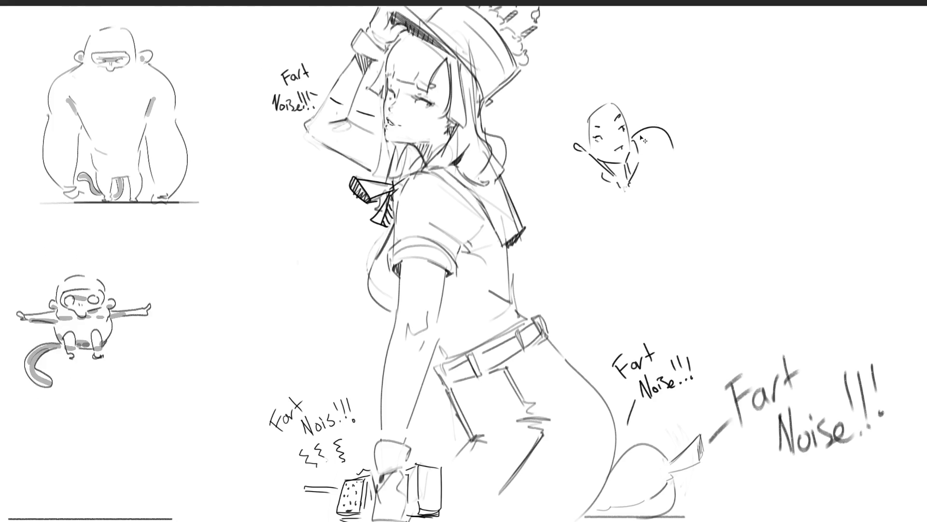
# Undo the stray arc and redraw the shoulder line reaching outward to the right
pyautogui.hotkey('ctrl', 'z')
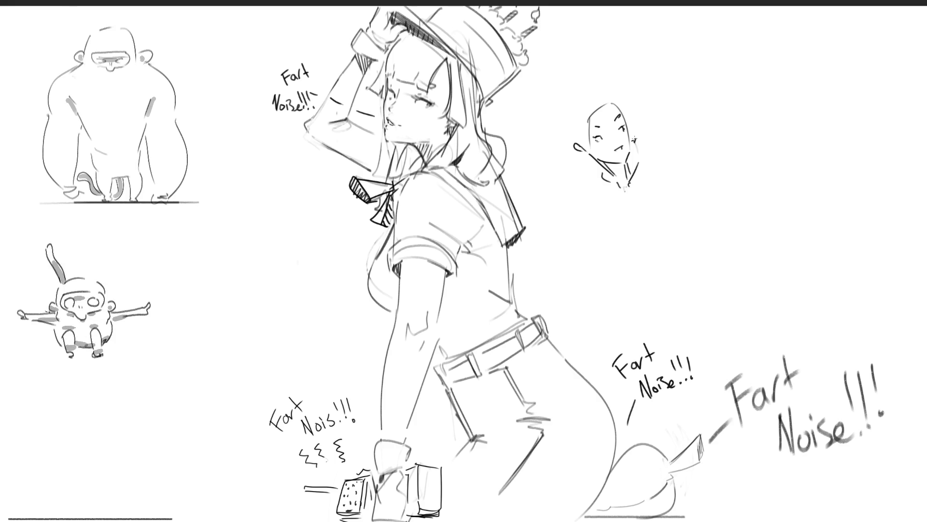
pyautogui.moveTo(639, 131); pyautogui.dragTo(668, 122)
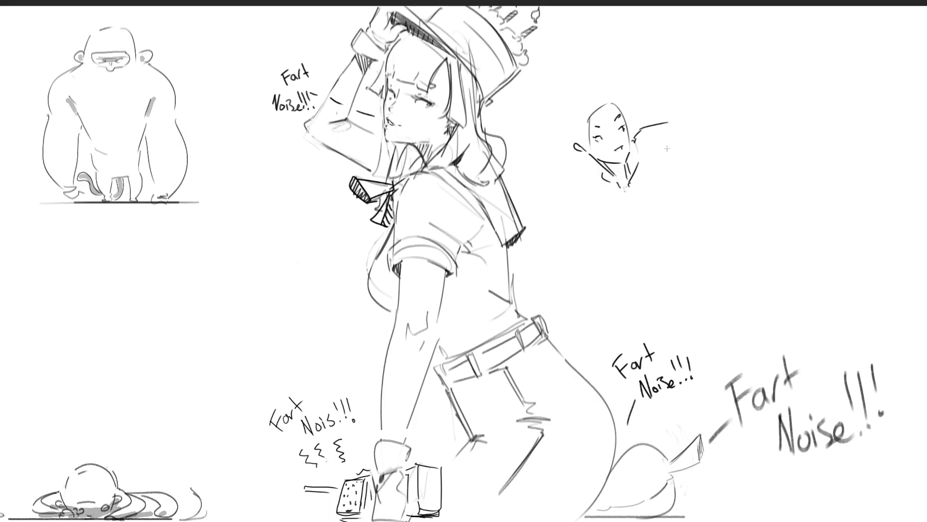
pyautogui.moveTo(674, 120); pyautogui.dragTo(687, 116)
pyautogui.moveTo(665, 153); pyautogui.dragTo(693, 136)
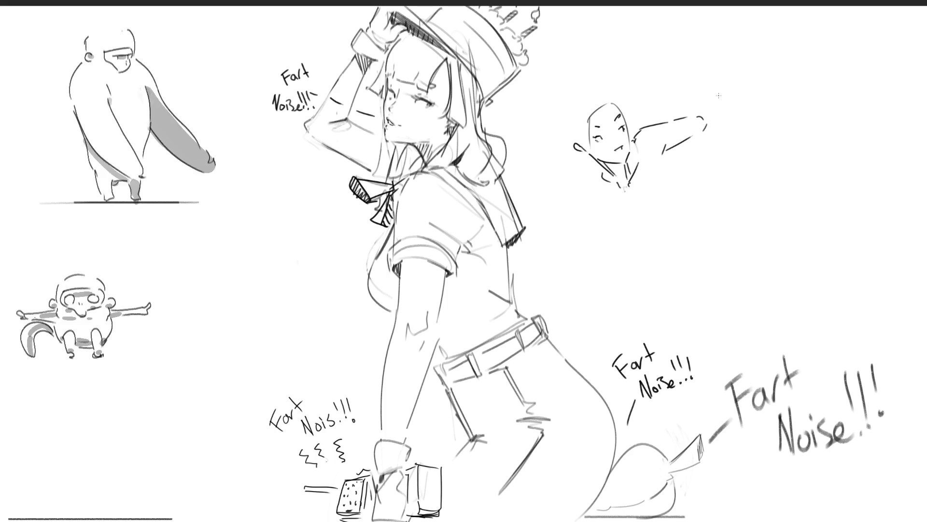
# Draw the raised diagonal arm with a hand, plus the back-of-head arc
pyautogui.moveTo(699, 106); pyautogui.dragTo(758, 67)
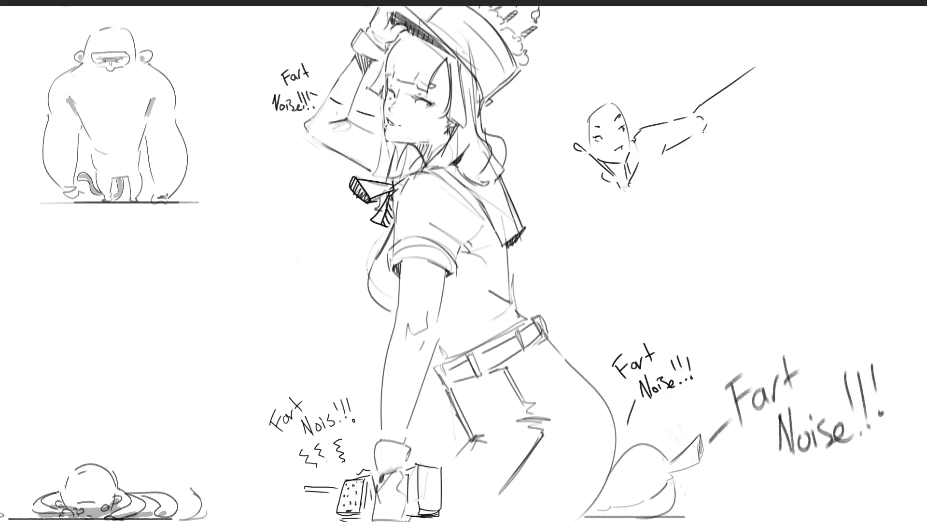
pyautogui.moveTo(723, 114)
pyautogui.mouseDown()
pyautogui.moveTo(754, 86)
pyautogui.moveTo(775, 35)
pyautogui.moveTo(767, 64)
pyautogui.mouseUp()
pyautogui.moveTo(768, 65); pyautogui.dragTo(782, 59)
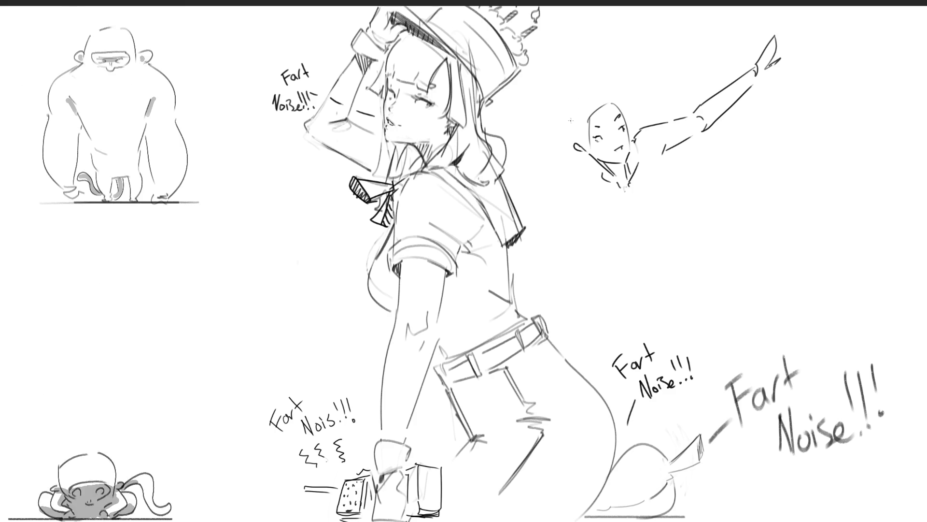
pyautogui.moveTo(590, 79); pyautogui.dragTo(563, 116)
pyautogui.moveTo(608, 82); pyautogui.dragTo(623, 105)
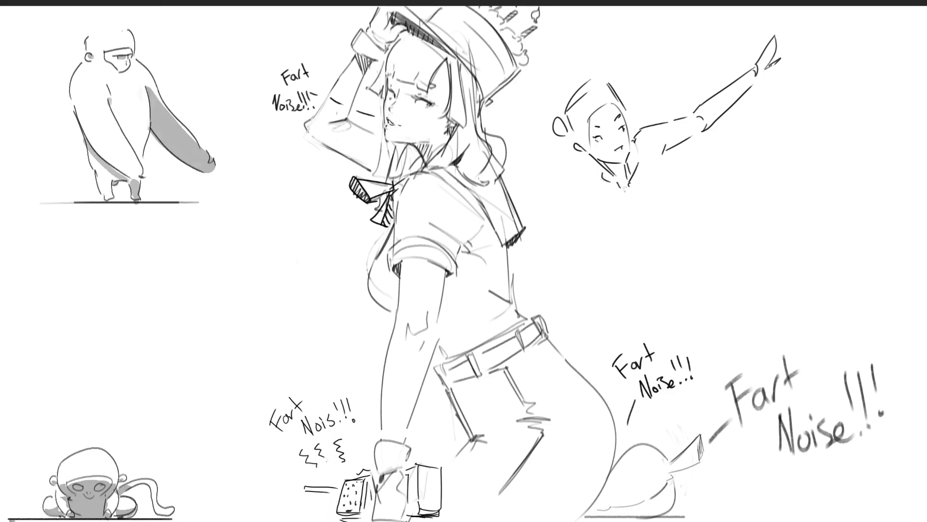
# Draw the bent-over torso, reaching arm, back curve, leg and chest line
pyautogui.moveTo(591, 175); pyautogui.dragTo(586, 342)
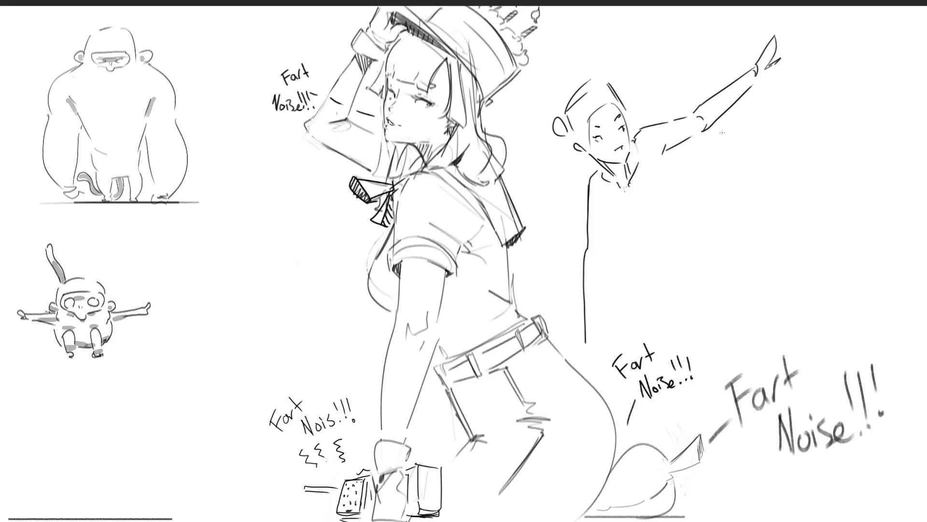
pyautogui.moveTo(647, 216); pyautogui.dragTo(649, 325)
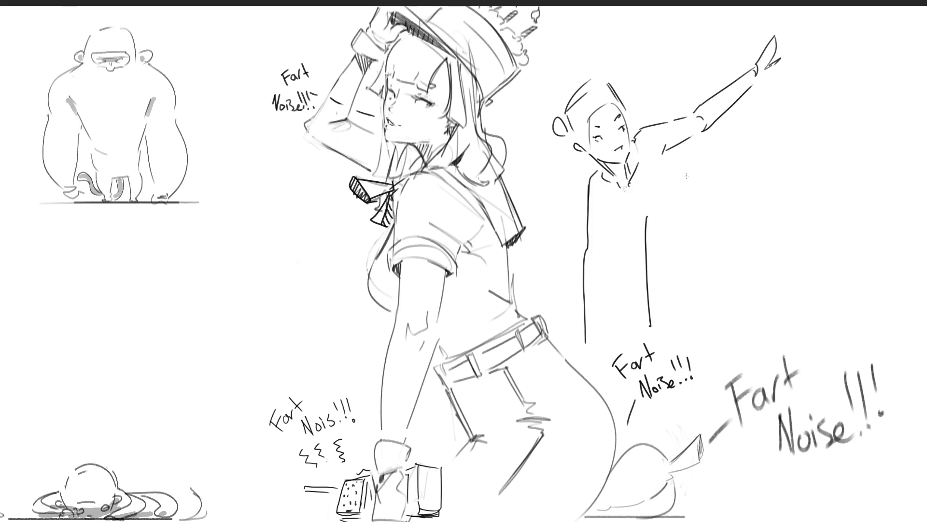
pyautogui.moveTo(647, 211); pyautogui.dragTo(720, 216)
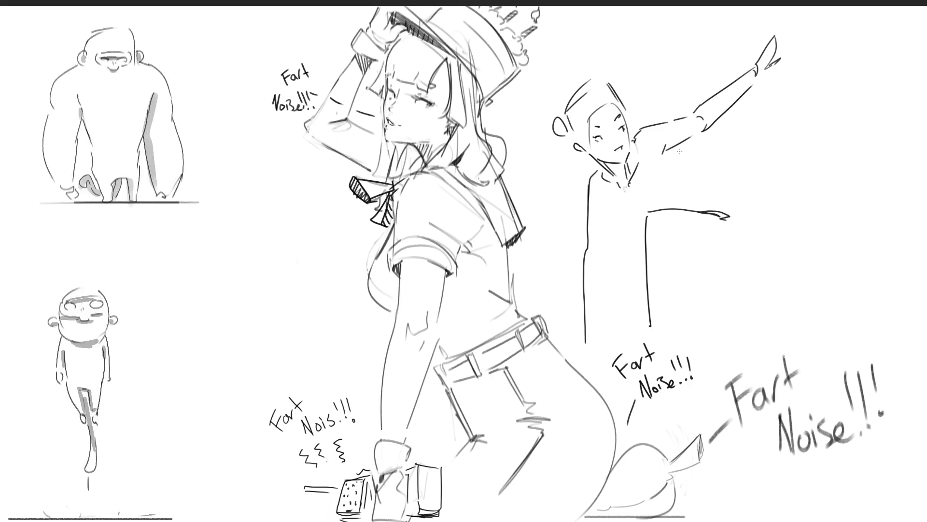
pyautogui.moveTo(669, 153)
pyautogui.mouseDown()
pyautogui.moveTo(700, 187)
pyautogui.moveTo(783, 229)
pyautogui.moveTo(788, 254)
pyautogui.moveTo(744, 272)
pyautogui.moveTo(683, 321)
pyautogui.mouseUp()
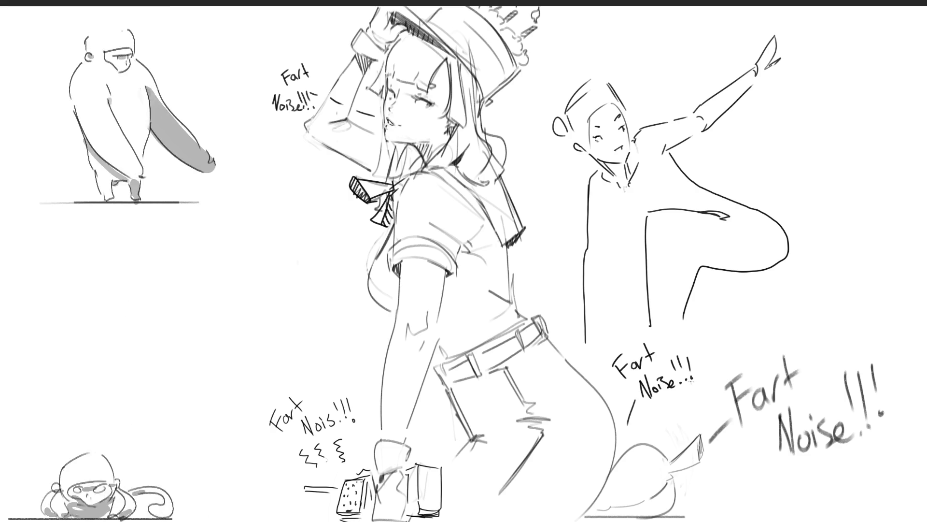
pyautogui.moveTo(744, 277); pyautogui.dragTo(724, 328)
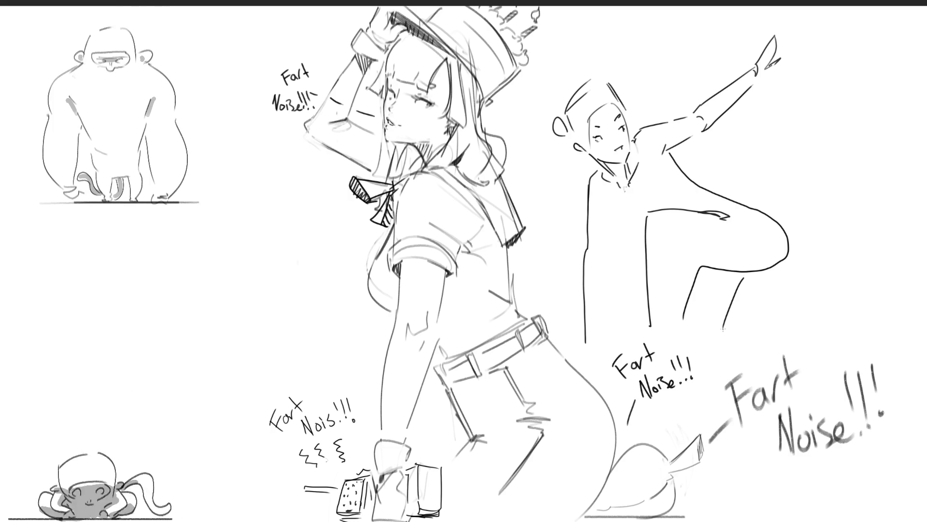
pyautogui.moveTo(606, 201)
pyautogui.mouseDown()
pyautogui.moveTo(620, 223)
pyautogui.moveTo(649, 218)
pyautogui.mouseUp()
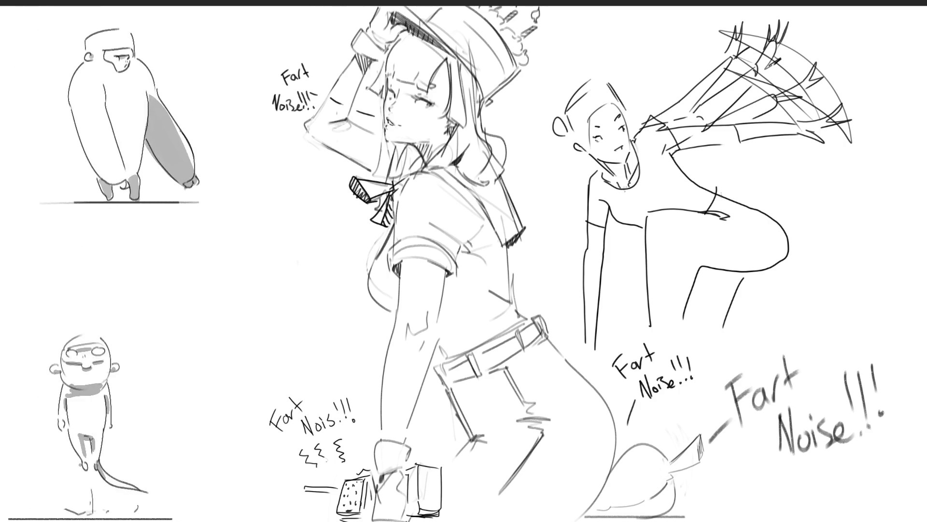
# Refine the figure's arm, back, hip and upper-thigh lines
pyautogui.moveTo(725, 187)
pyautogui.mouseDown()
pyautogui.moveTo(710, 212)
pyautogui.moveTo(763, 198)
pyautogui.moveTo(793, 249)
pyautogui.mouseUp()
pyautogui.moveTo(724, 217); pyautogui.dragTo(750, 274)
pyautogui.moveTo(693, 273); pyautogui.dragTo(738, 293)
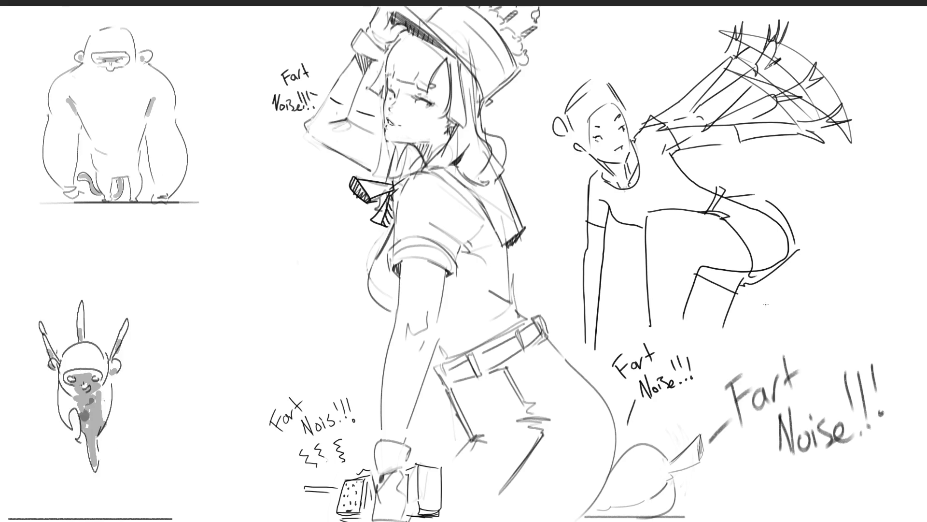
pyautogui.moveTo(685, 259)
pyautogui.mouseDown()
pyautogui.moveTo(702, 274)
pyautogui.moveTo(684, 309)
pyautogui.mouseUp()
# Add diagonal hatching to the thigh, leg and hanging arm
pyautogui.moveTo(739, 281)
pyautogui.mouseDown()
pyautogui.moveTo(700, 345)
pyautogui.moveTo(713, 339)
pyautogui.mouseUp()
pyautogui.moveTo(608, 244)
pyautogui.mouseDown()
pyautogui.moveTo(592, 267)
pyautogui.moveTo(579, 337)
pyautogui.mouseUp()
pyautogui.moveTo(601, 313); pyautogui.dragTo(583, 349)
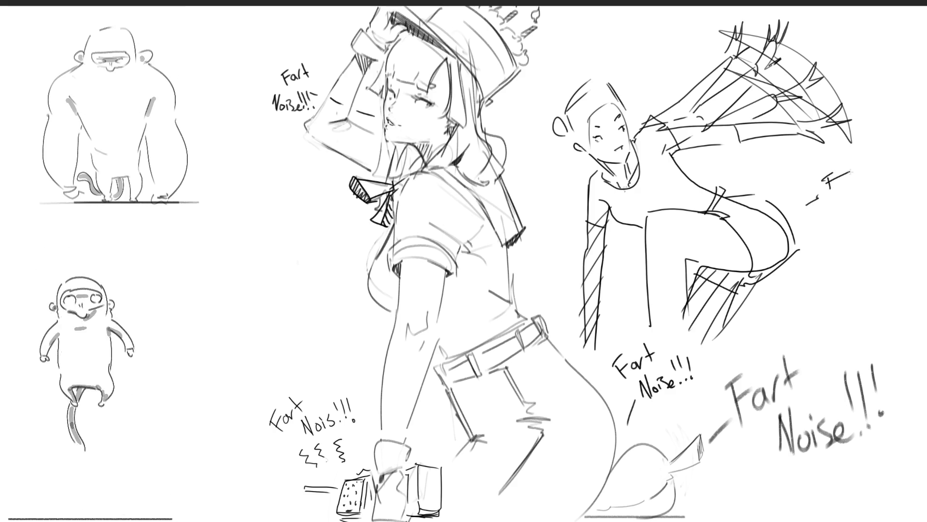
# Hand-letter 'Fart' over 'Noise' with exclamation marks right of the winged figure
pyautogui.moveTo(846, 179)
pyautogui.mouseDown()
pyautogui.moveTo(842, 196)
pyautogui.moveTo(871, 159)
pyautogui.moveTo(872, 185)
pyautogui.mouseUp()
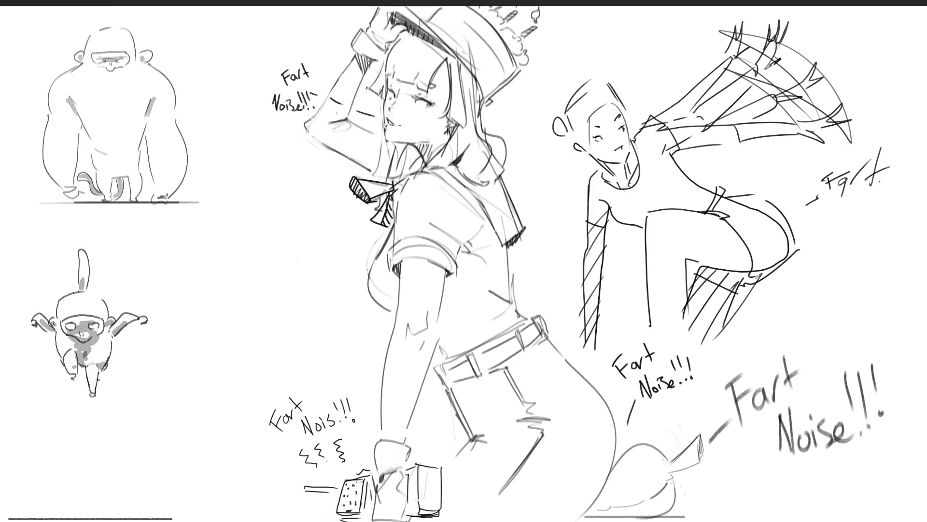
pyautogui.moveTo(821, 215)
pyautogui.mouseDown()
pyautogui.moveTo(824, 244)
pyautogui.moveTo(841, 233)
pyautogui.mouseUp()
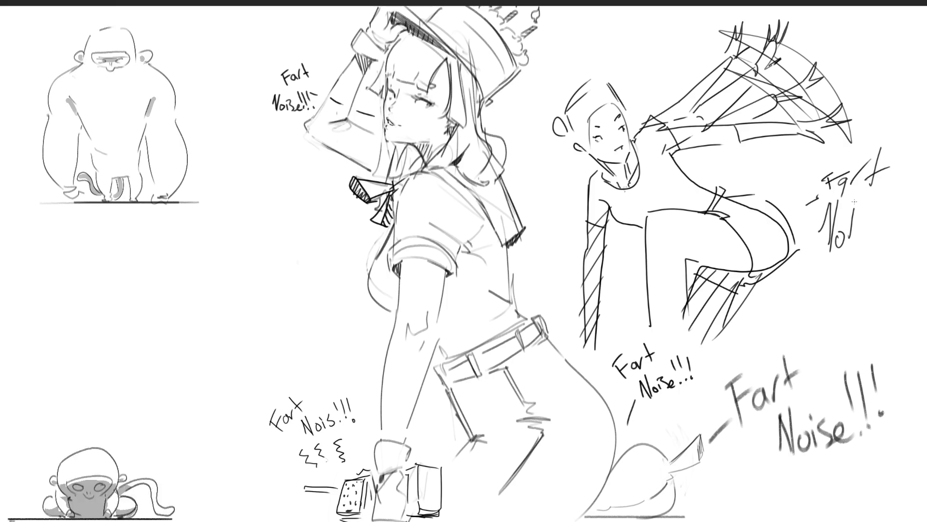
pyautogui.moveTo(868, 199)
pyautogui.mouseDown()
pyautogui.moveTo(858, 227)
pyautogui.moveTo(882, 205)
pyautogui.moveTo(868, 235)
pyautogui.mouseUp()
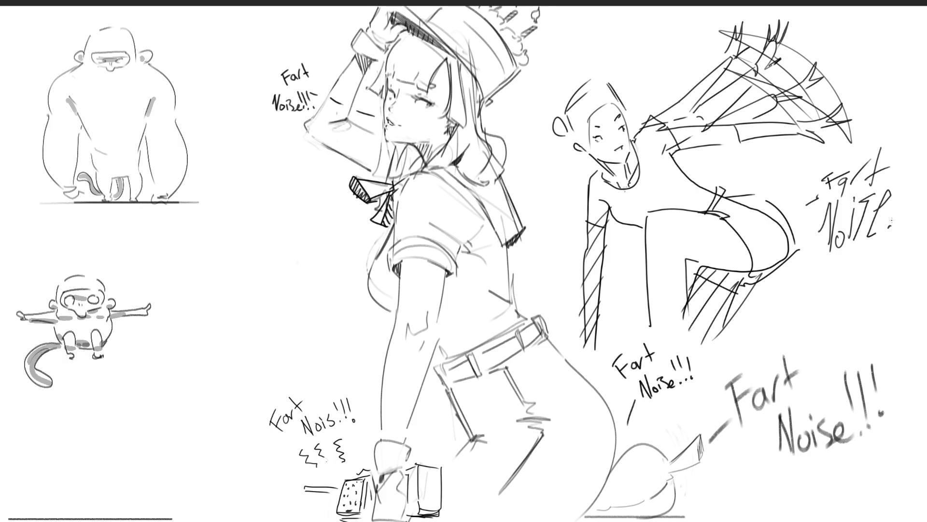
pyautogui.moveTo(899, 182)
pyautogui.mouseDown()
pyautogui.moveTo(898, 227)
pyautogui.moveTo(913, 232)
pyautogui.mouseUp()
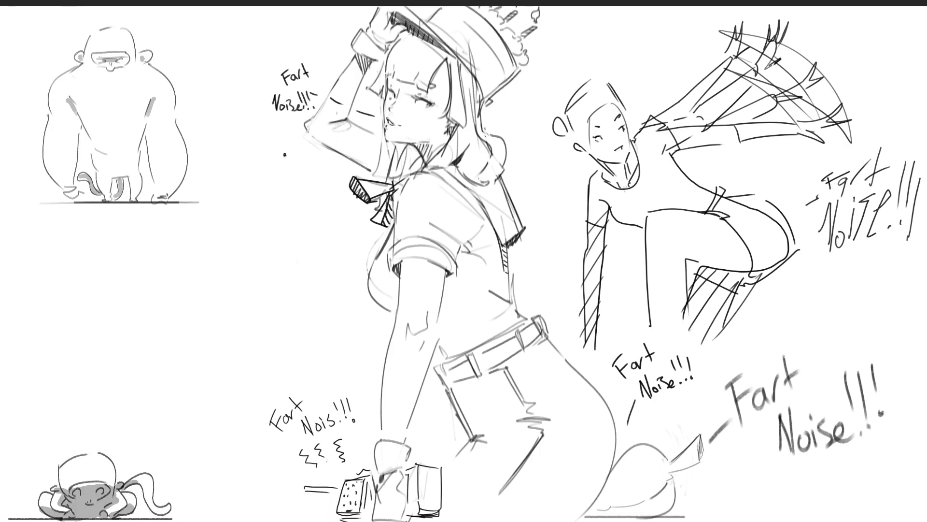
# Hand-letter a tall vertical 'END' with a small 'ing' under the D
pyautogui.moveTo(288, 182); pyautogui.dragTo(289, 203)
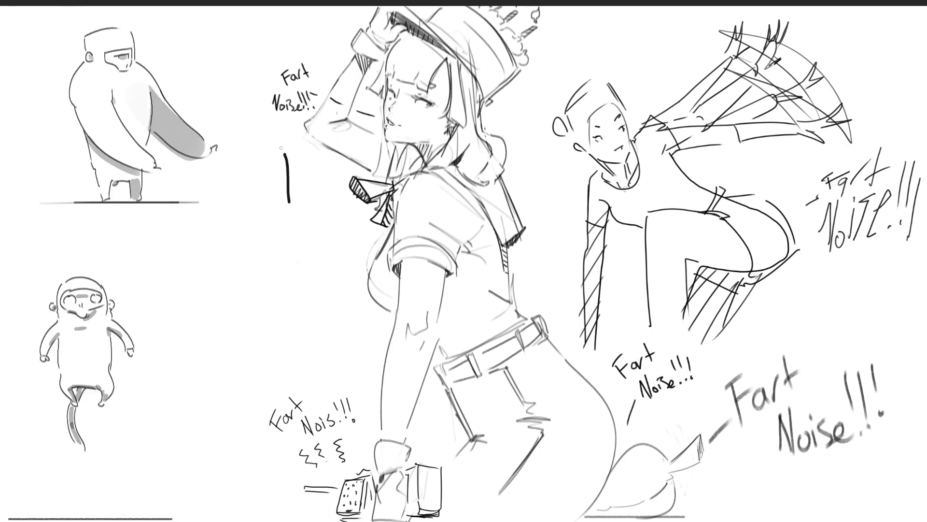
pyautogui.moveTo(281, 149)
pyautogui.mouseDown()
pyautogui.moveTo(320, 179)
pyautogui.moveTo(314, 195)
pyautogui.moveTo(331, 225)
pyautogui.moveTo(289, 224)
pyautogui.moveTo(328, 268)
pyautogui.mouseUp()
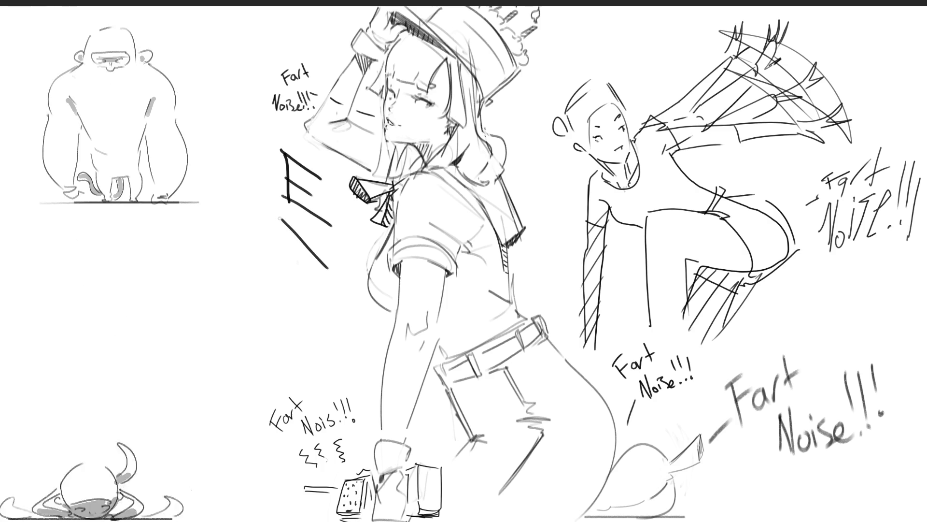
pyautogui.moveTo(299, 216)
pyautogui.mouseDown()
pyautogui.moveTo(347, 268)
pyautogui.moveTo(338, 279)
pyautogui.moveTo(352, 292)
pyautogui.moveTo(292, 316)
pyautogui.moveTo(293, 346)
pyautogui.moveTo(284, 332)
pyautogui.mouseUp()
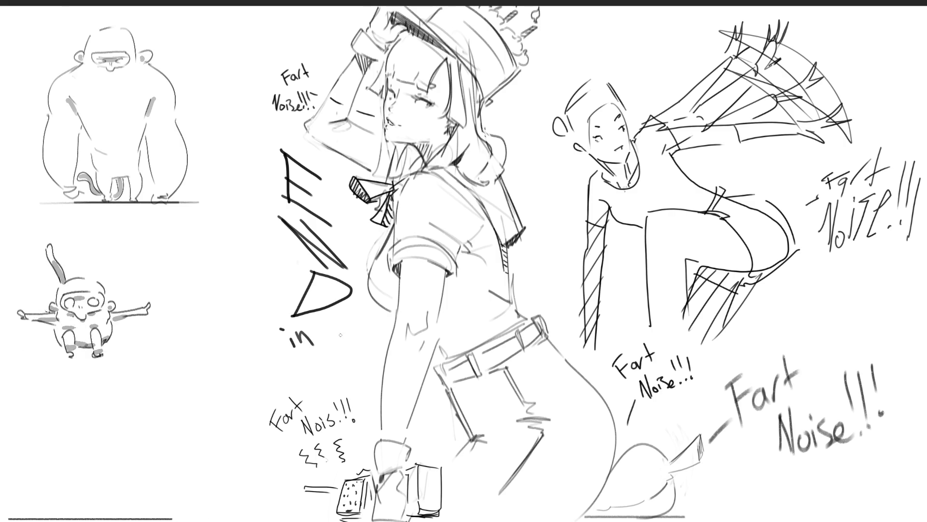
pyautogui.moveTo(345, 330)
pyautogui.mouseDown()
pyautogui.moveTo(339, 340)
pyautogui.moveTo(360, 356)
pyautogui.mouseUp()
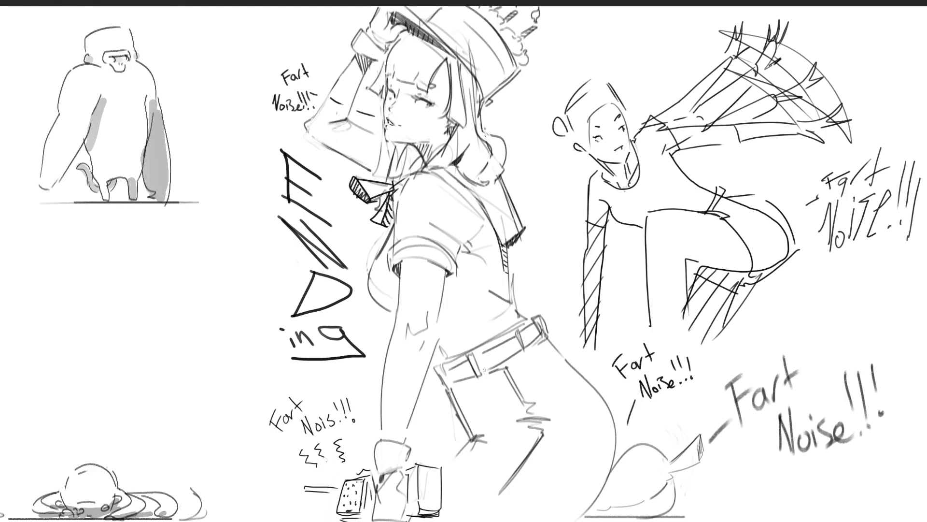